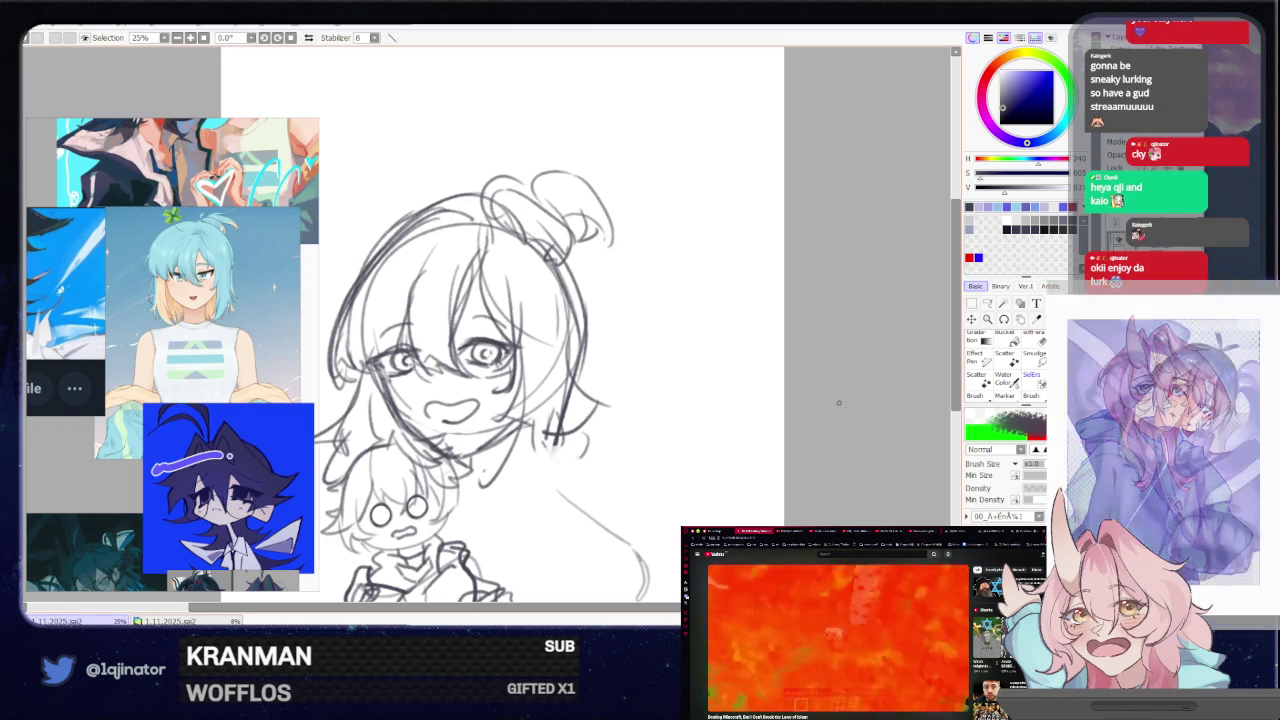
- Zoom out to 12.5%, nudge the sketch up and right, then return to 25% over the face
scroll(616, 451, "down", 1)
scroll(616, 451, "down", 1)
scroll(616, 451, "down", 1)
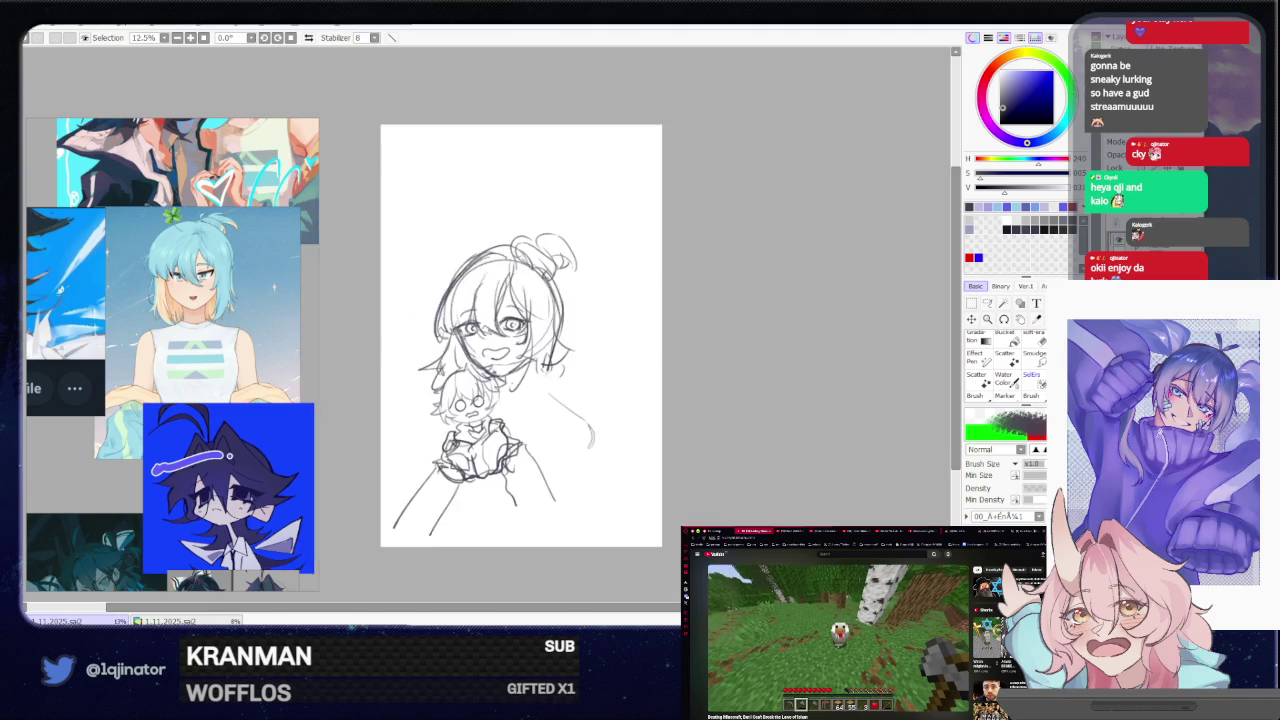
left_click_drag(750, 387, 772, 362)
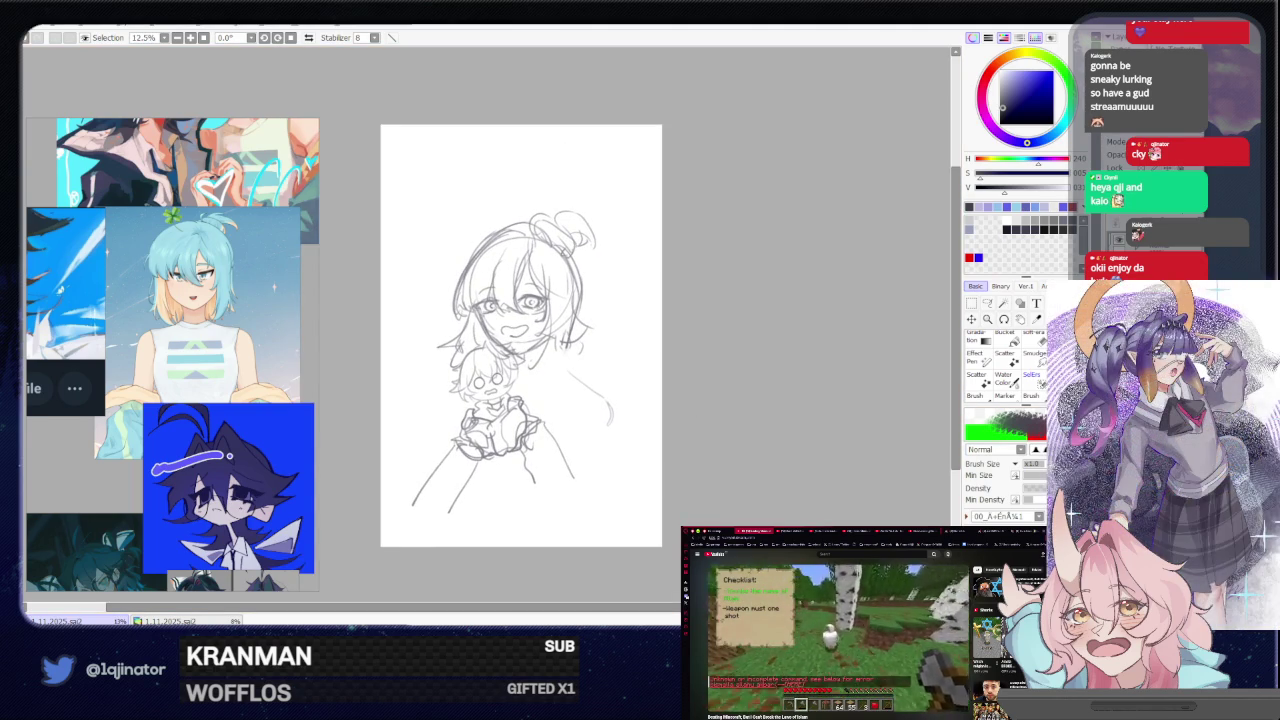
scroll(530, 245, "up", 3)
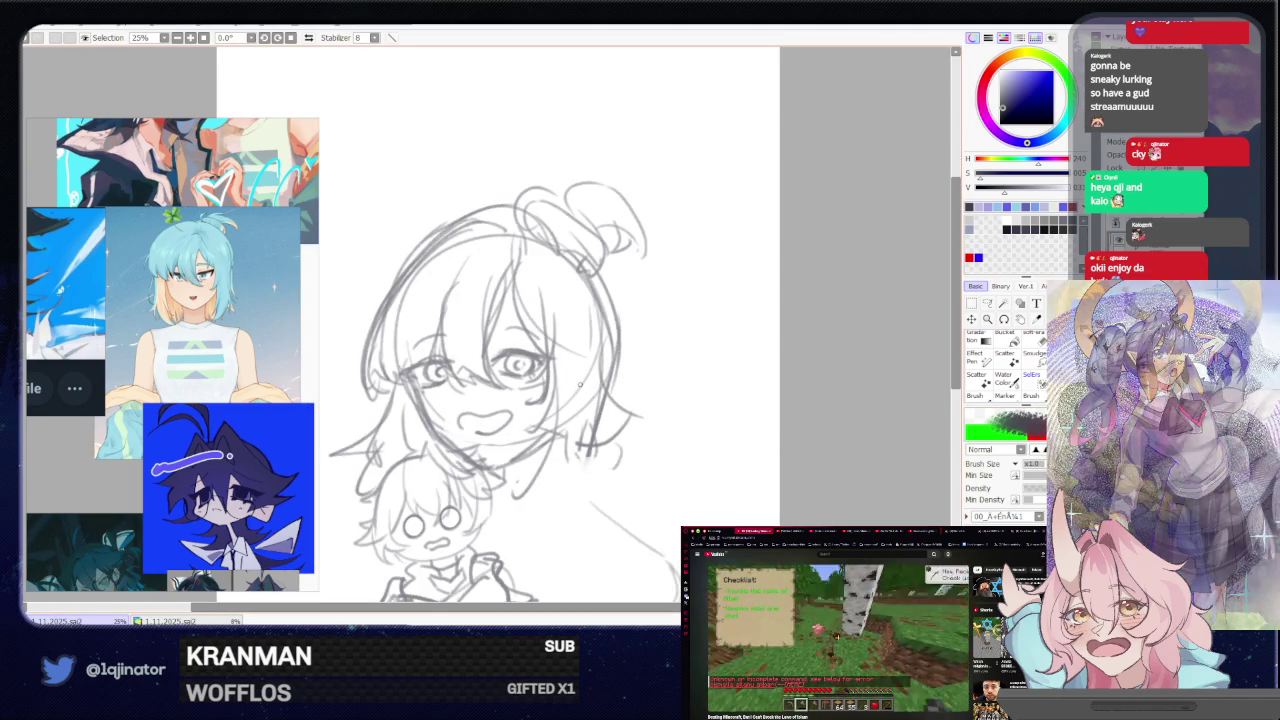
left_click_drag(630, 390, 637, 420)
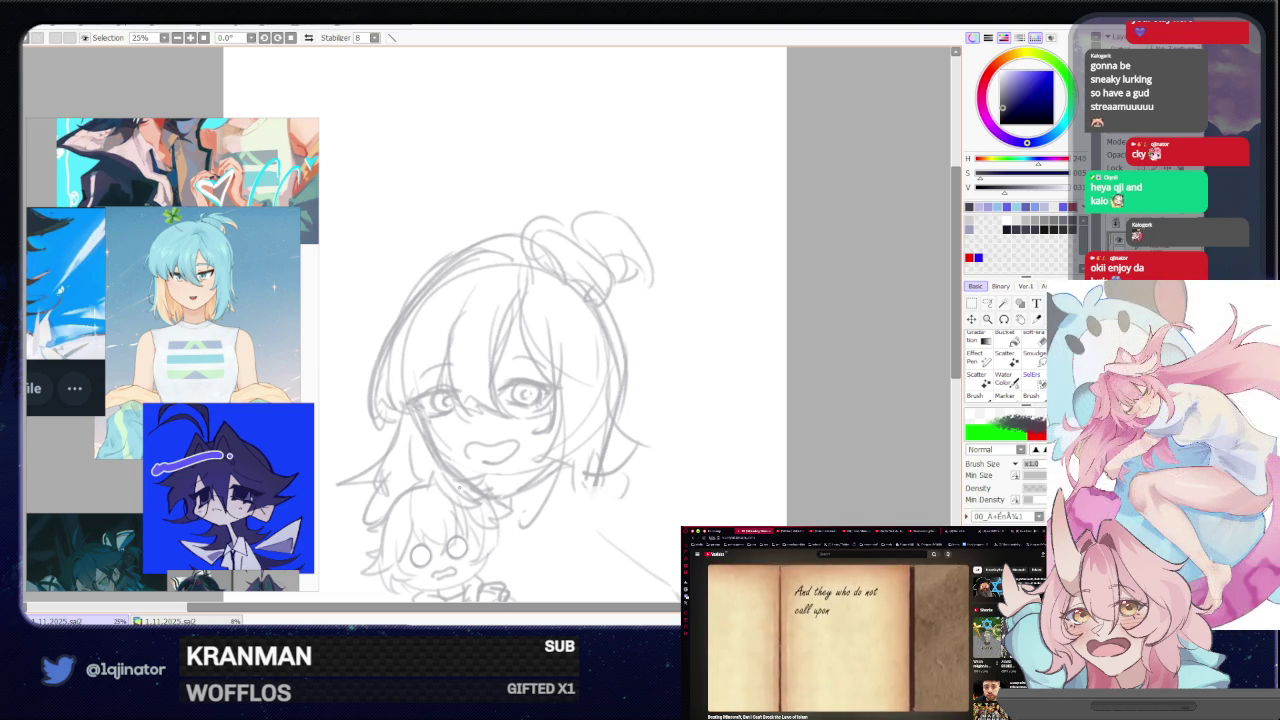
- Undo two stray strokes and add a short jawline stroke below the girl's open mouth
mouse_move(578, 440)
left_mouse_down()
mouse_move(461, 427)
mouse_move(421, 364)
left_mouse_up()
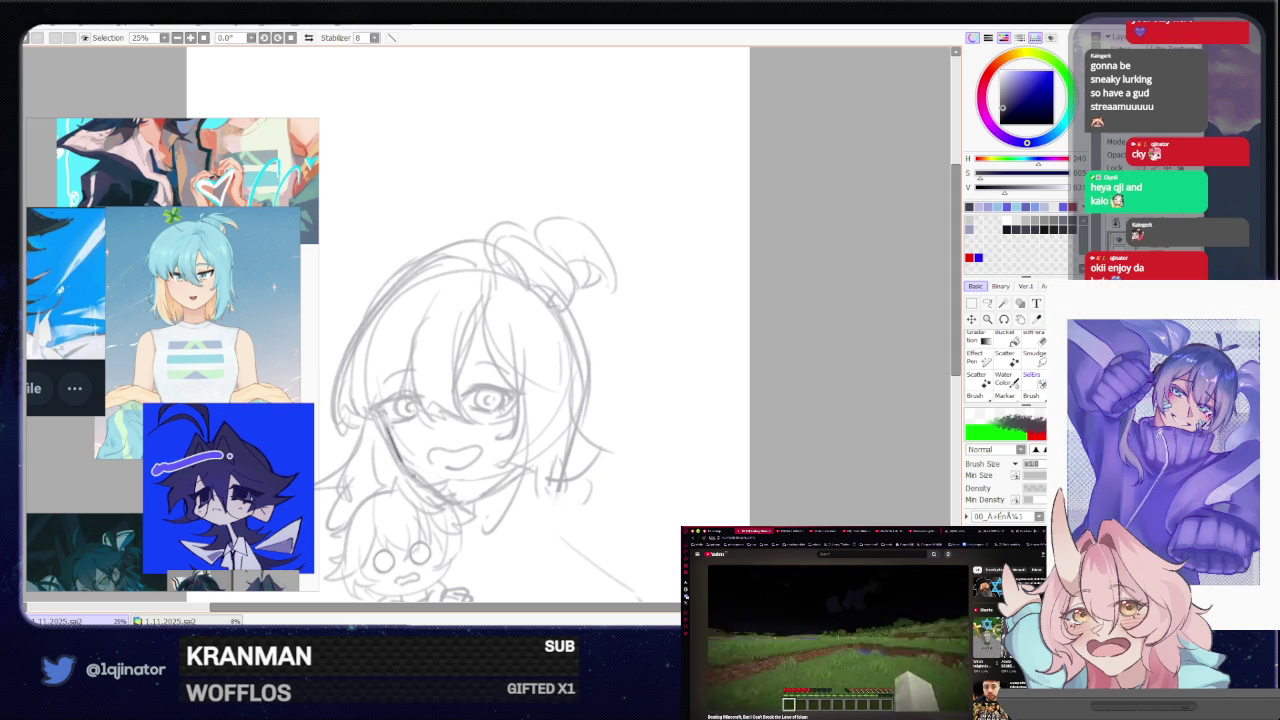
key("ctrl+z")
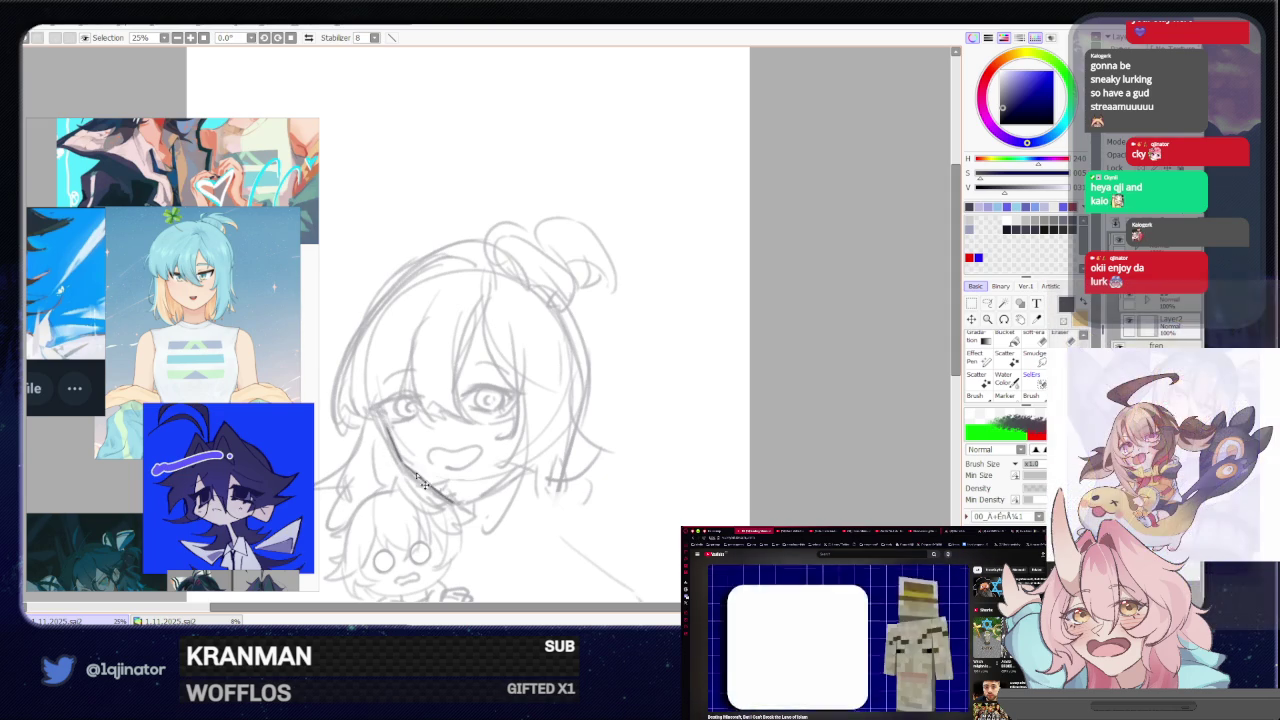
key("ctrl+z")
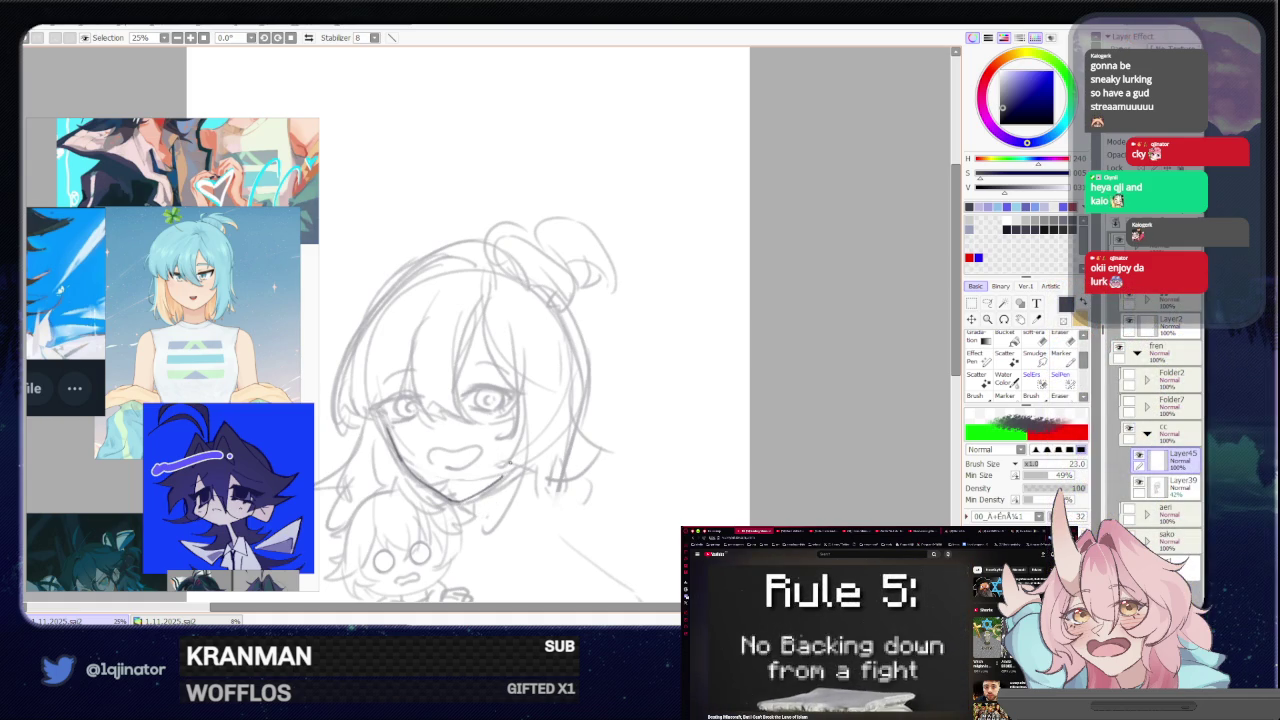
left_click_drag(518, 477, 531, 432)
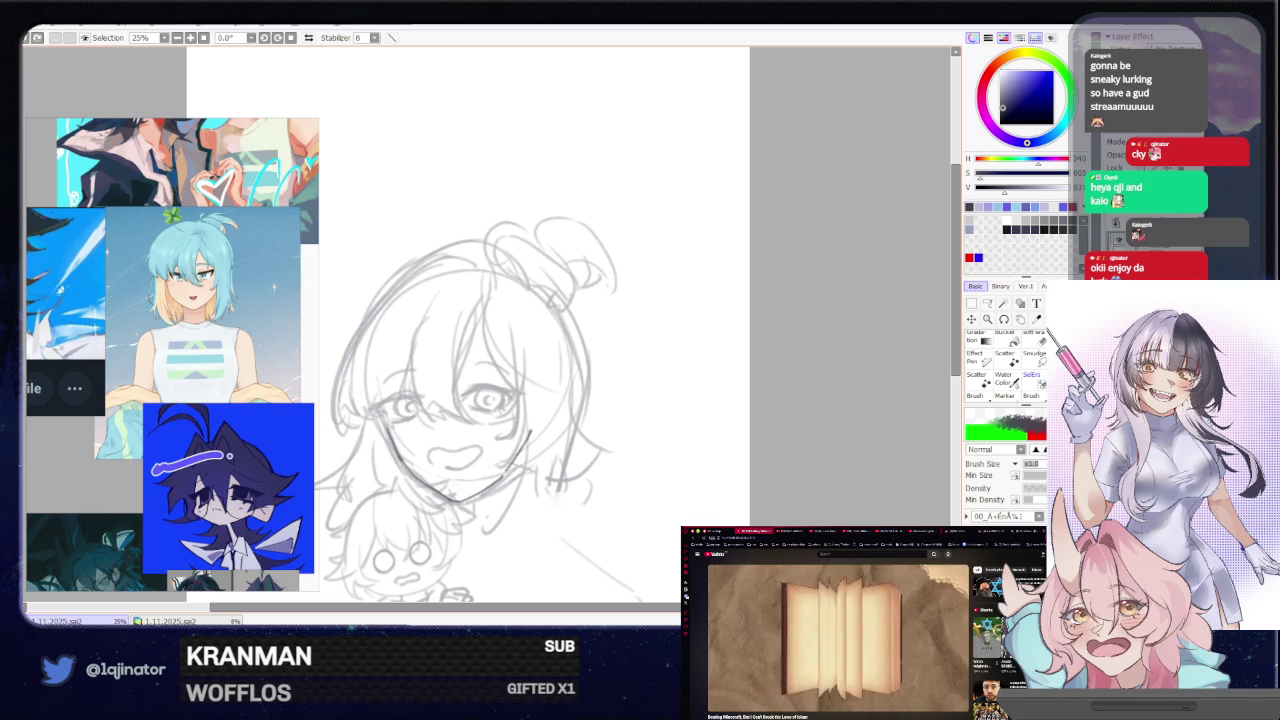
left_click_drag(500, 489, 517, 465)
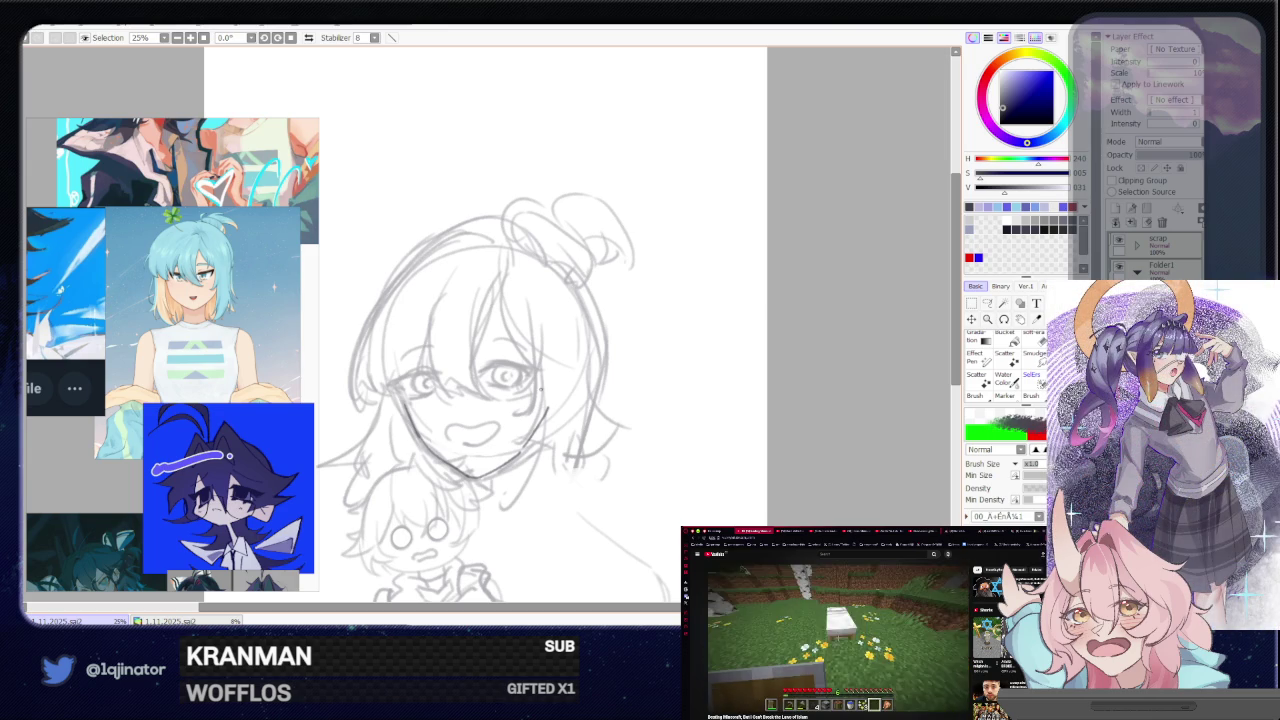
mouse_move(574, 419)
left_mouse_down()
mouse_move(522, 452)
mouse_move(519, 497)
left_mouse_up()
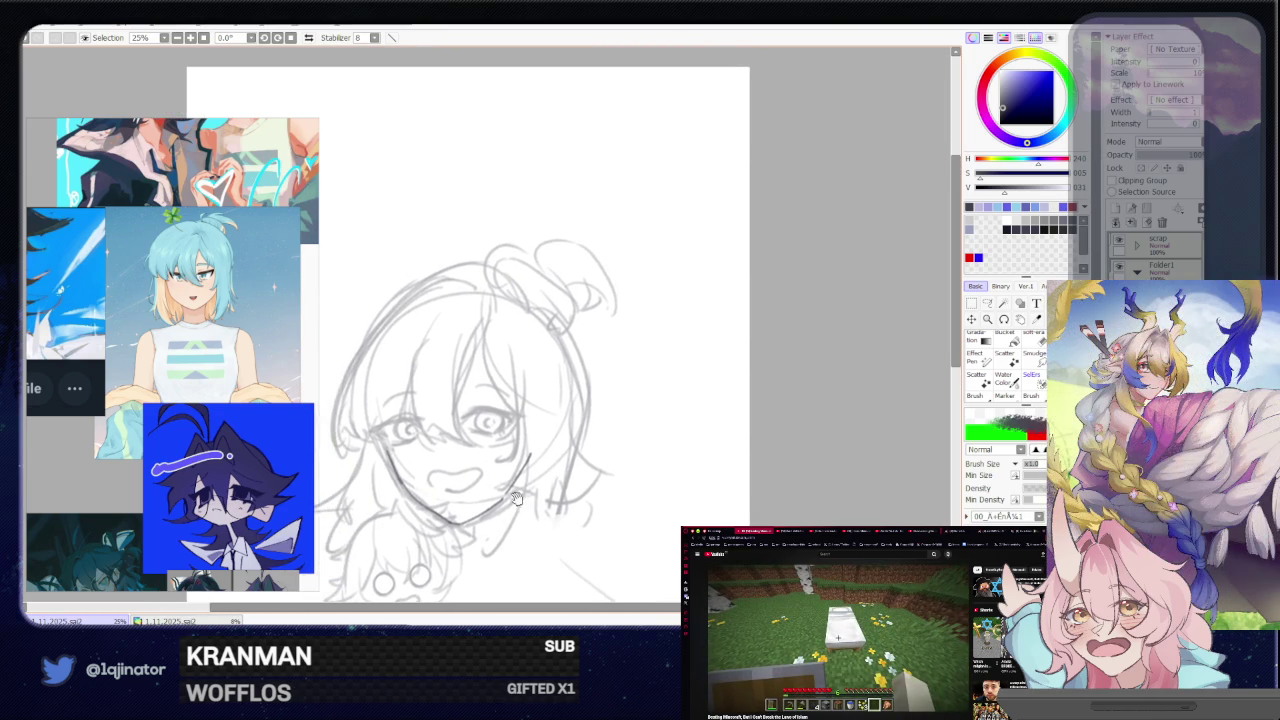
- Lower the sketch layer's opacity to fade it, then try and undo a first hair outline stroke
left_click_drag(500, 450, 528, 368)
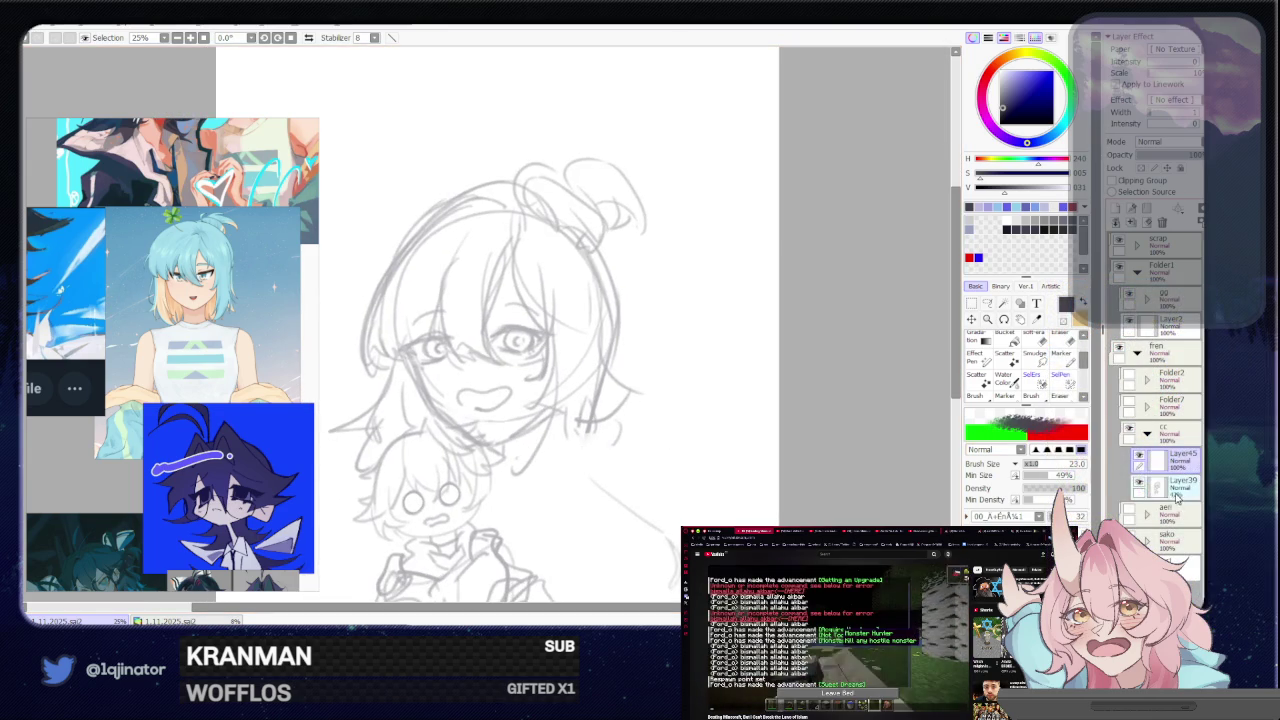
left_click(1159, 157)
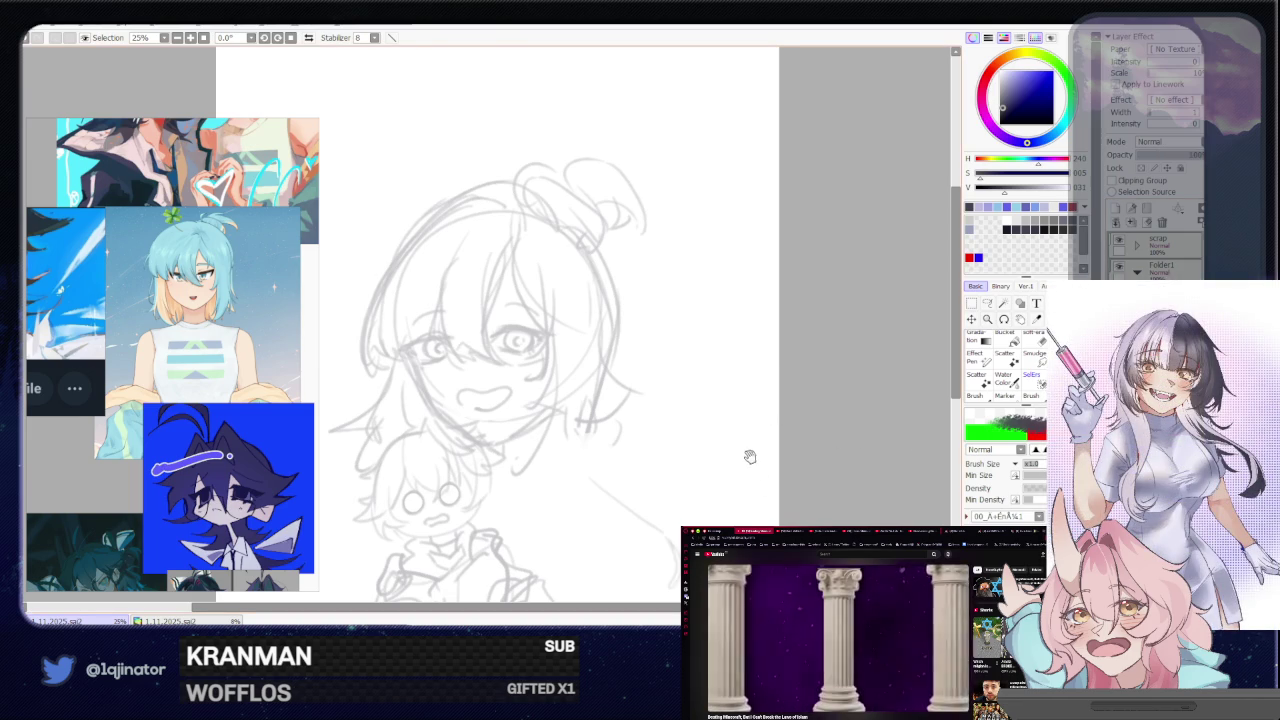
left_click_drag(749, 457, 623, 403)
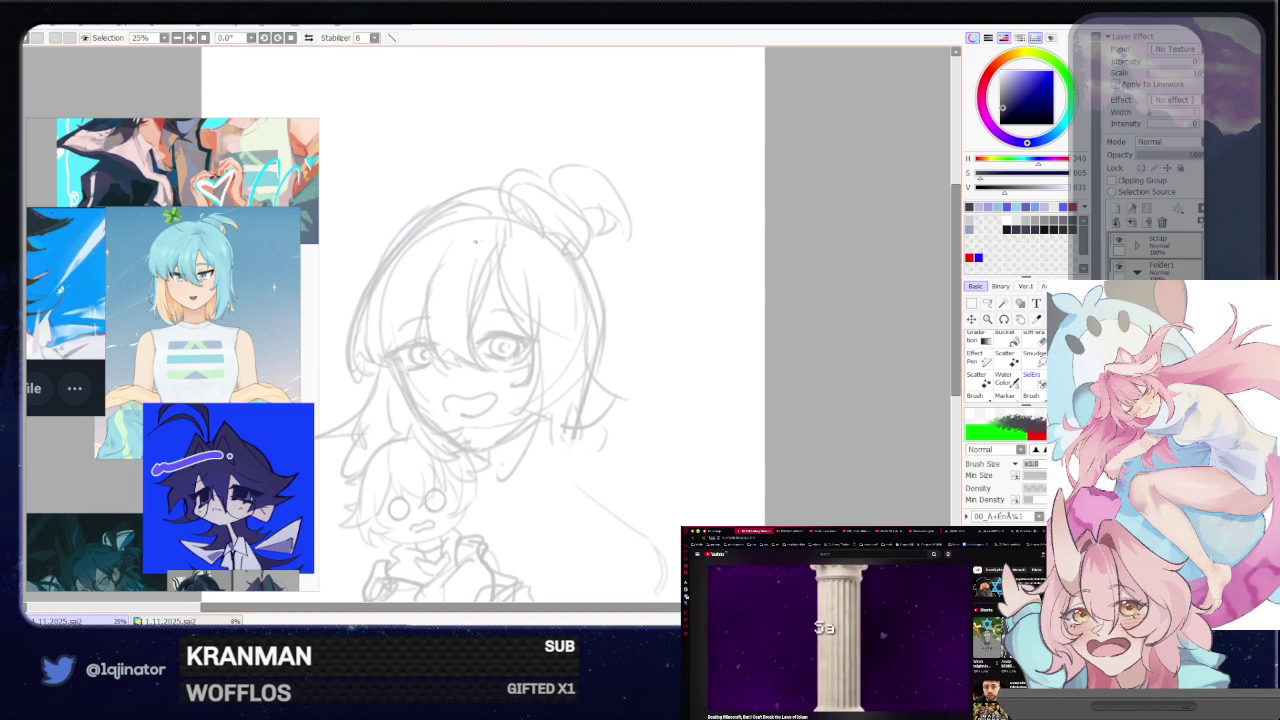
left_click_drag(500, 222, 546, 255)
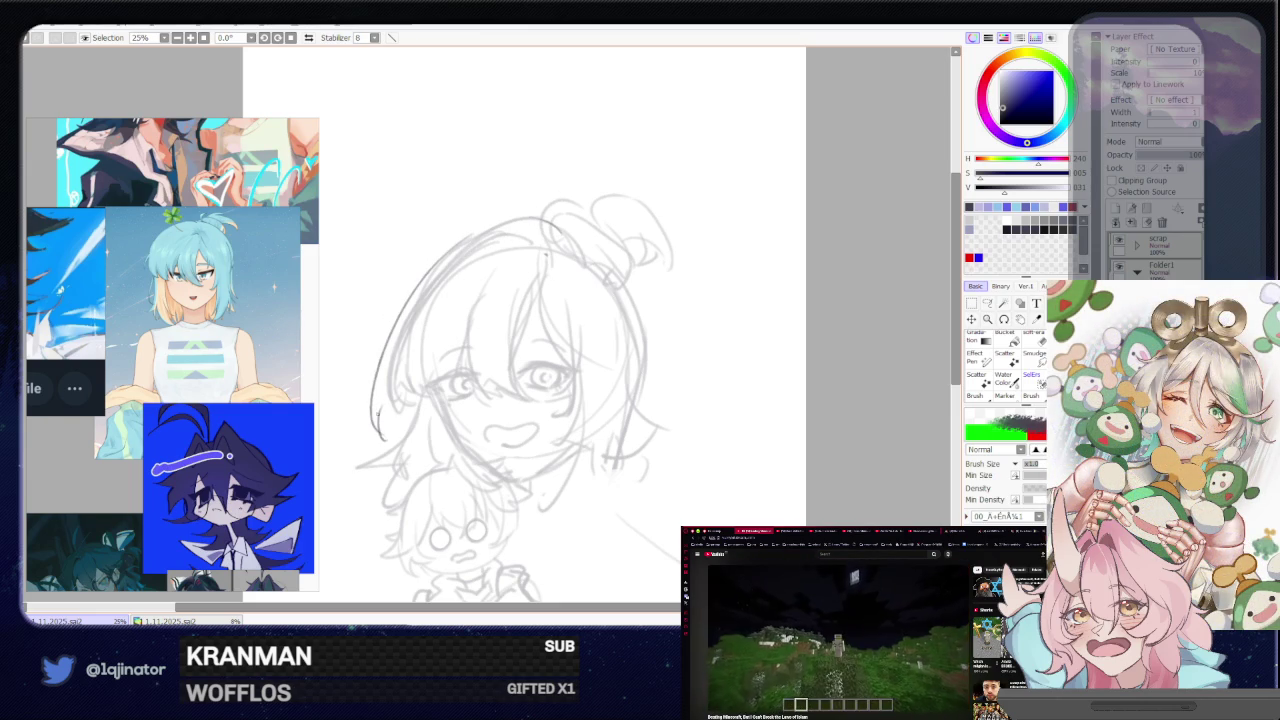
left_click_drag(377, 420, 384, 436)
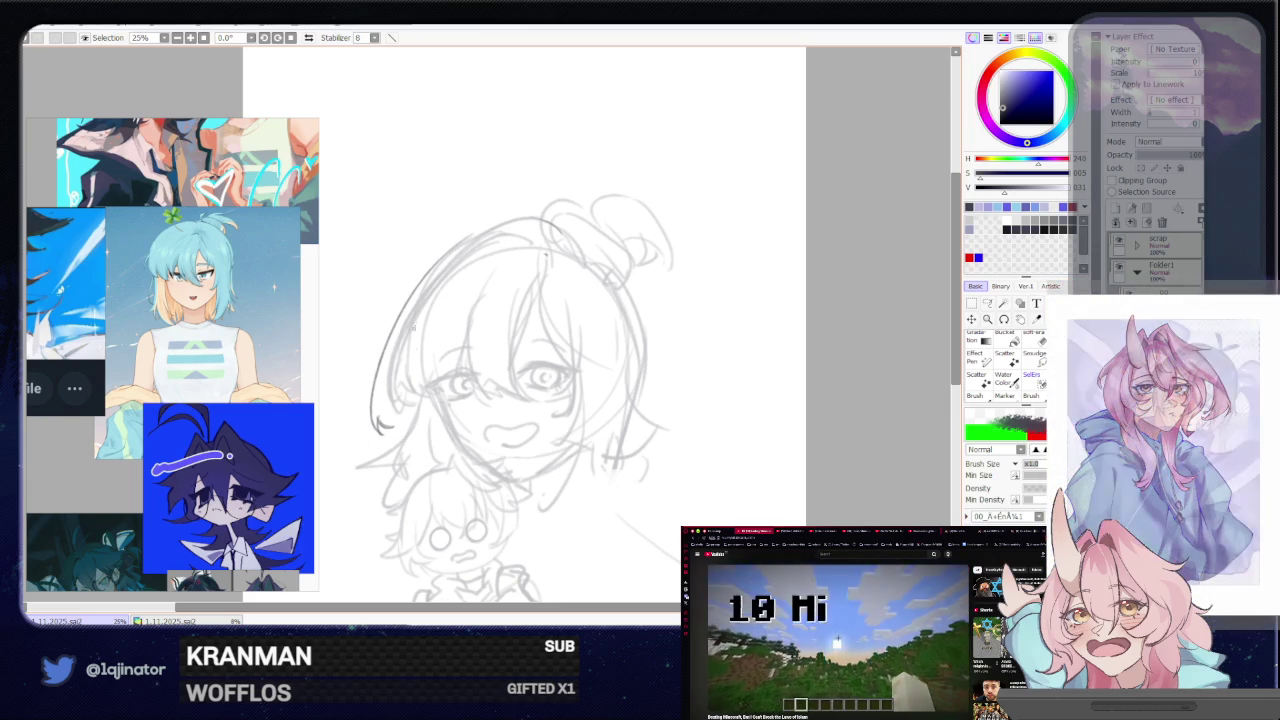
key("ctrl+z")
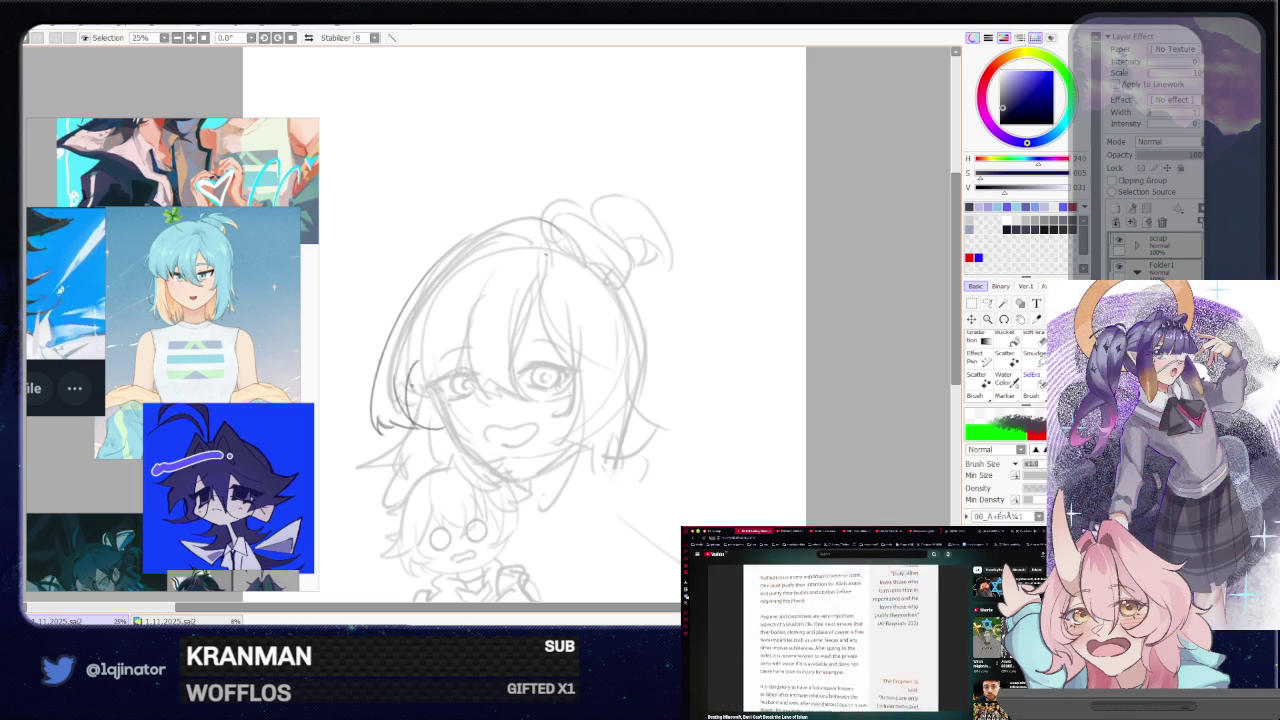
- Switch from the eraser back to the pencil and redraw the left bangs and hair outline
key("e")
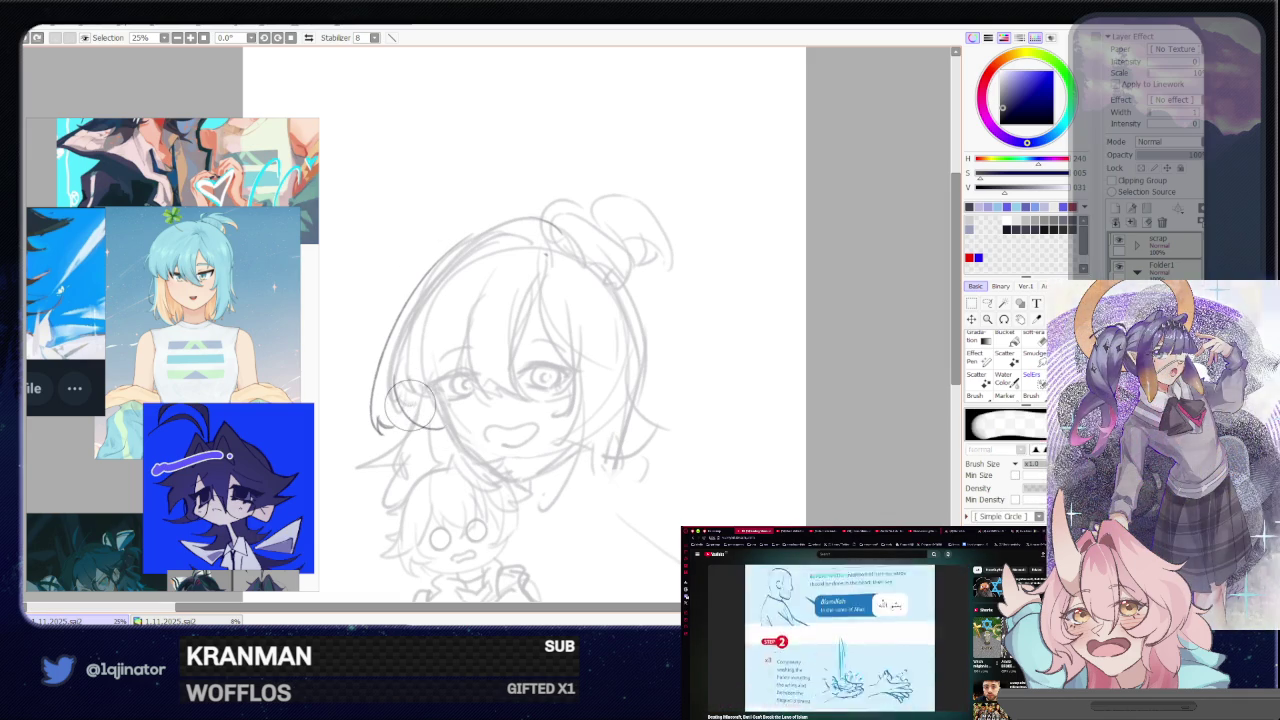
key("n")
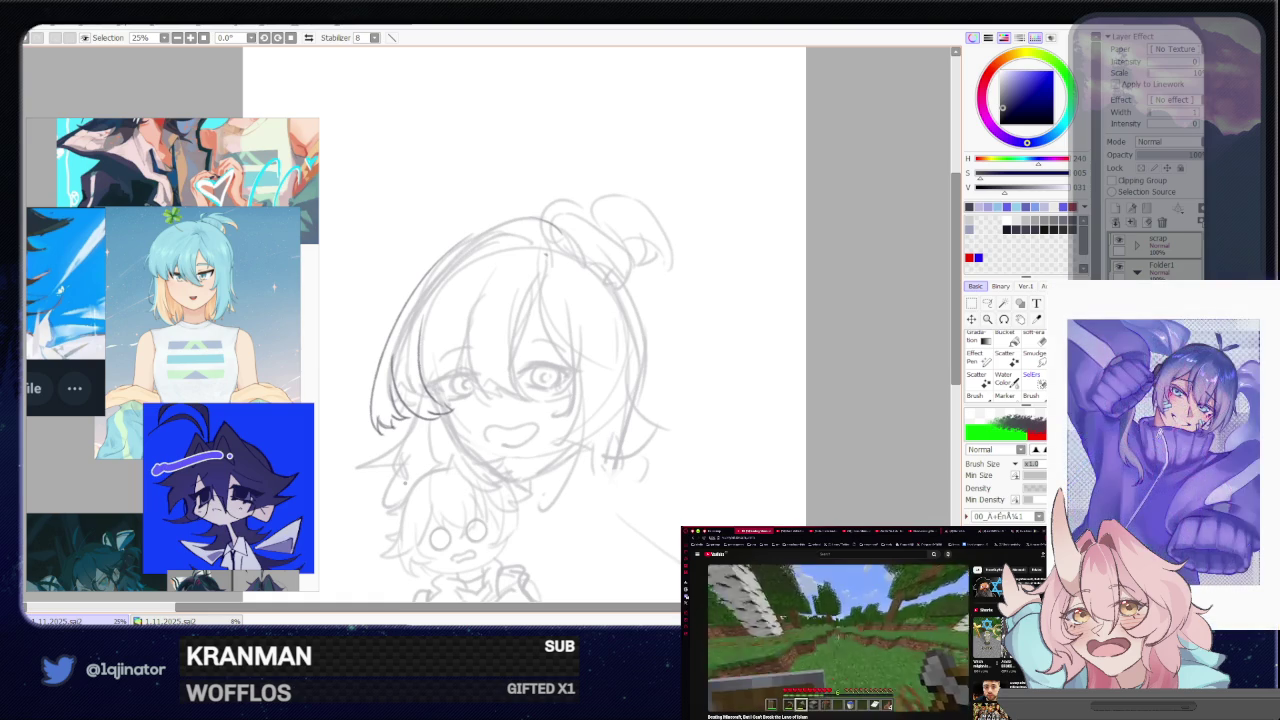
left_click_drag(500, 350, 442, 430)
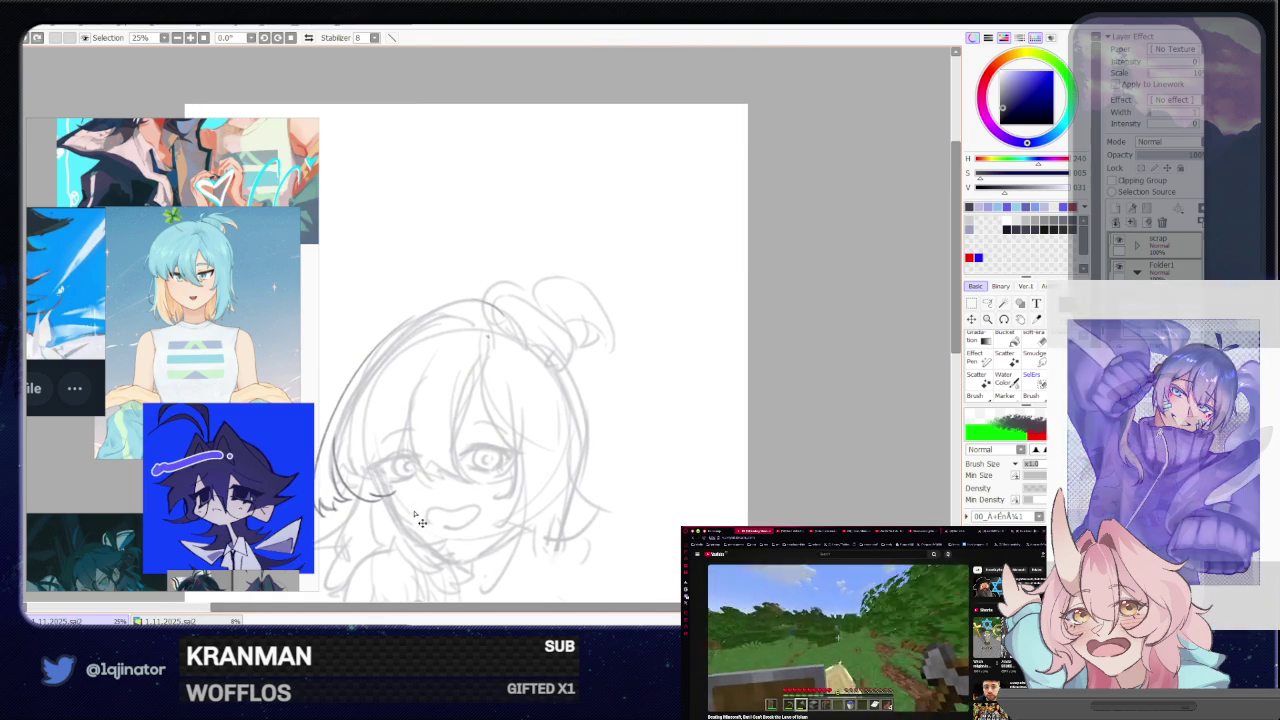
- Flip the canvas horizontally and back, then redraw the curve down the left of the face
key("h")
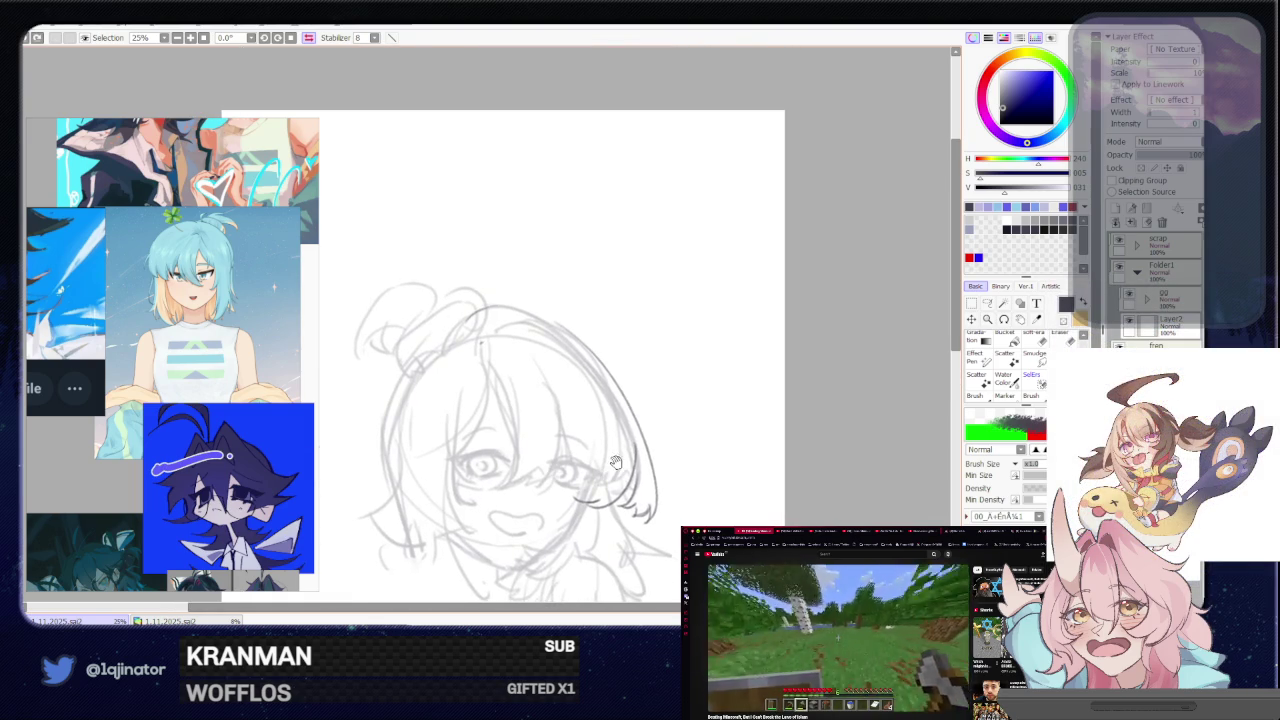
key("h")
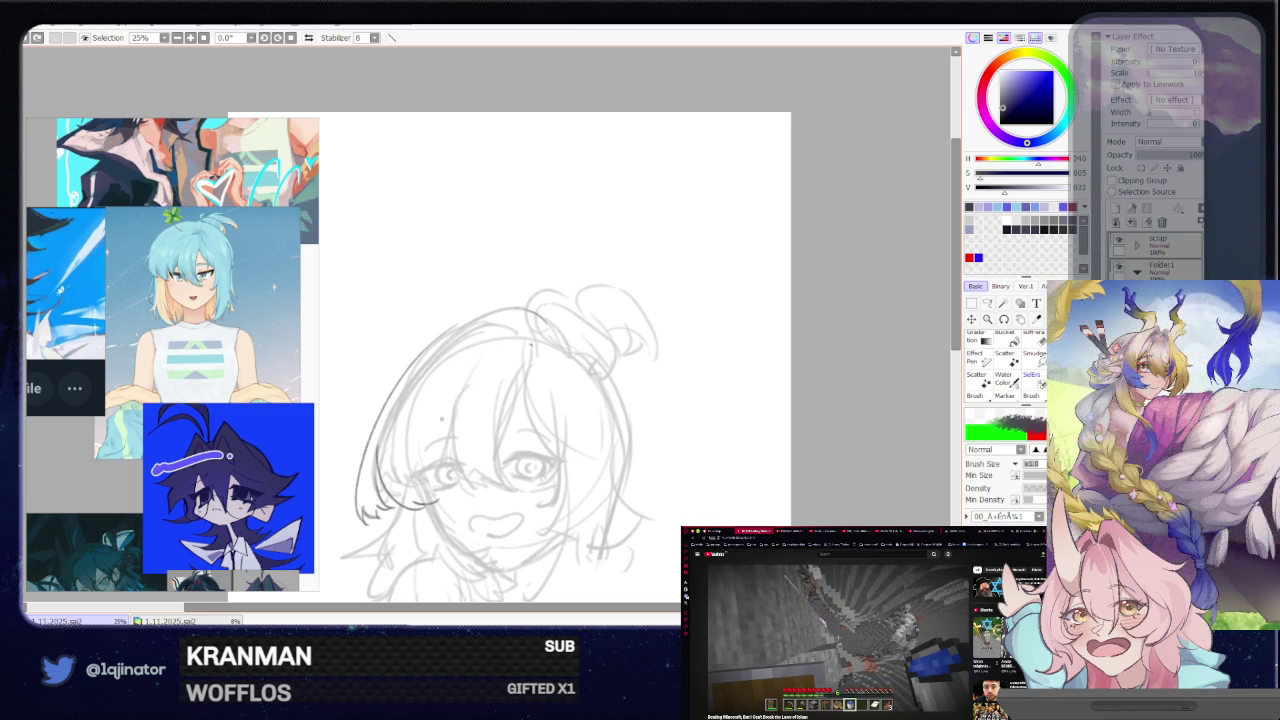
left_click_drag(469, 379, 445, 486)
key("ctrl+z")
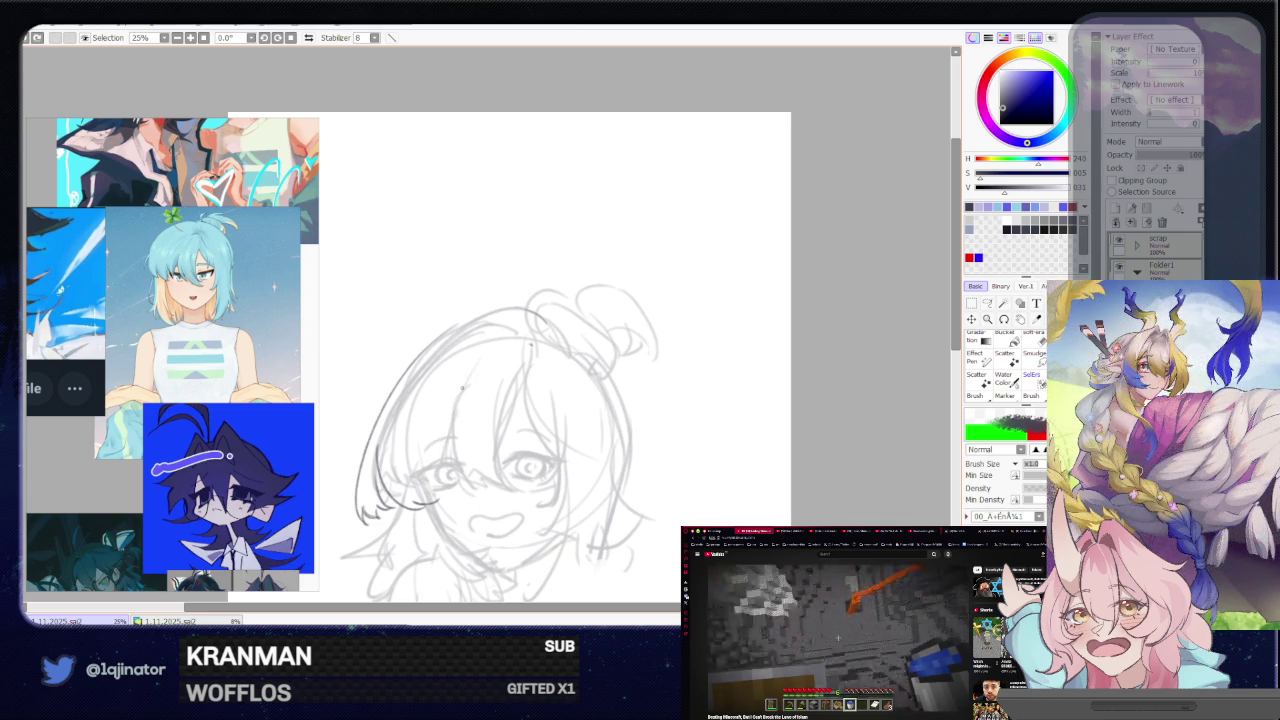
left_click_drag(462, 388, 436, 488)
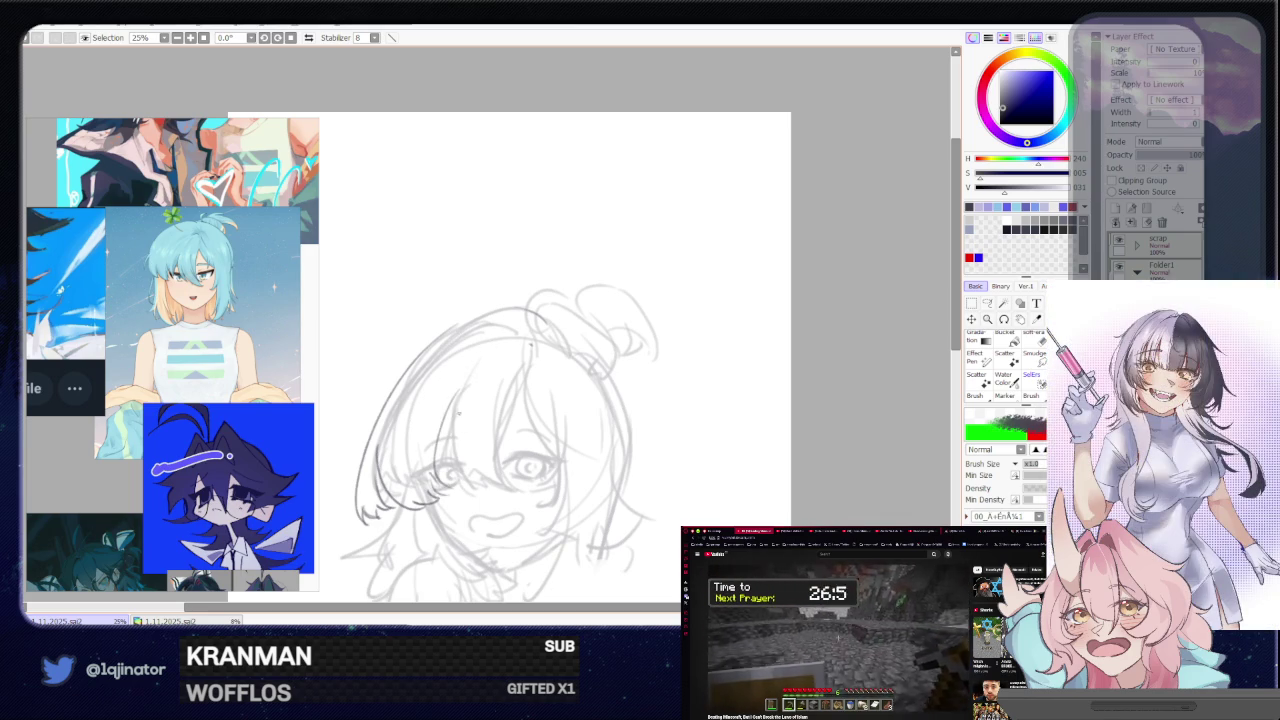
key("ctrl+z")
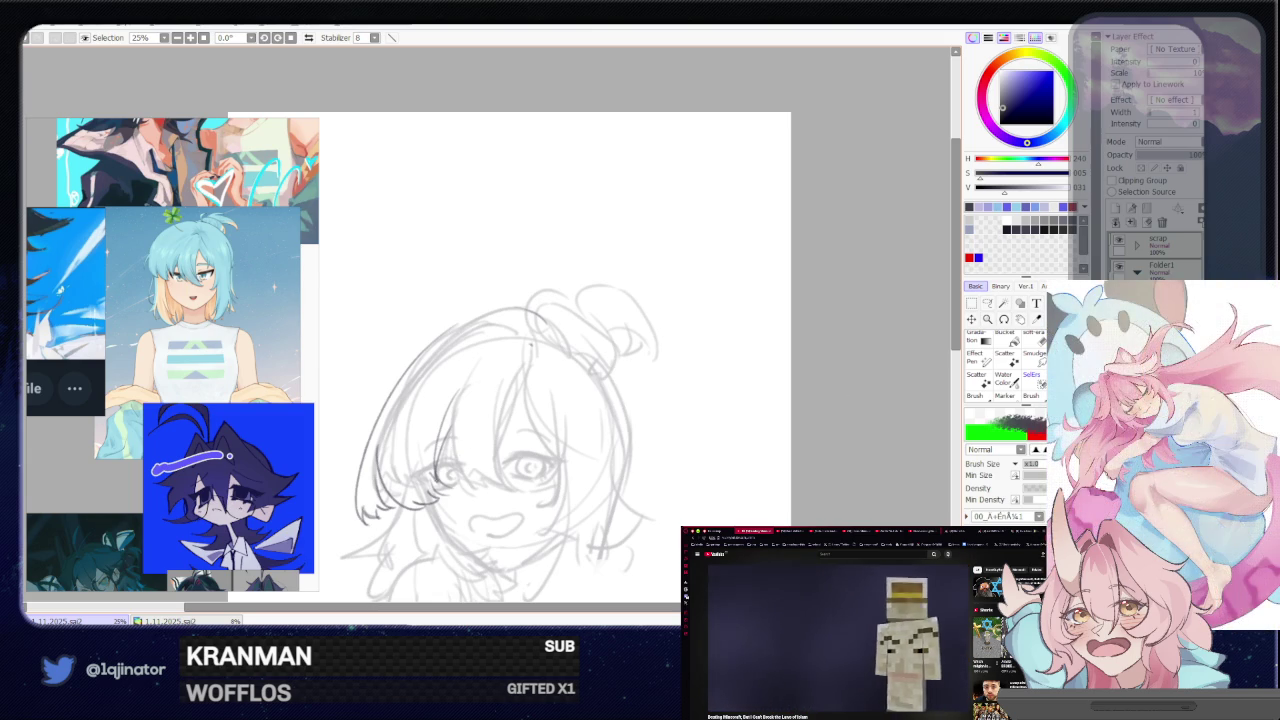
- Replace the old dark stroke with a cleaner curve along the left edge of the hair
key("ctrl+z")
left_click_drag(465, 328, 358, 522)
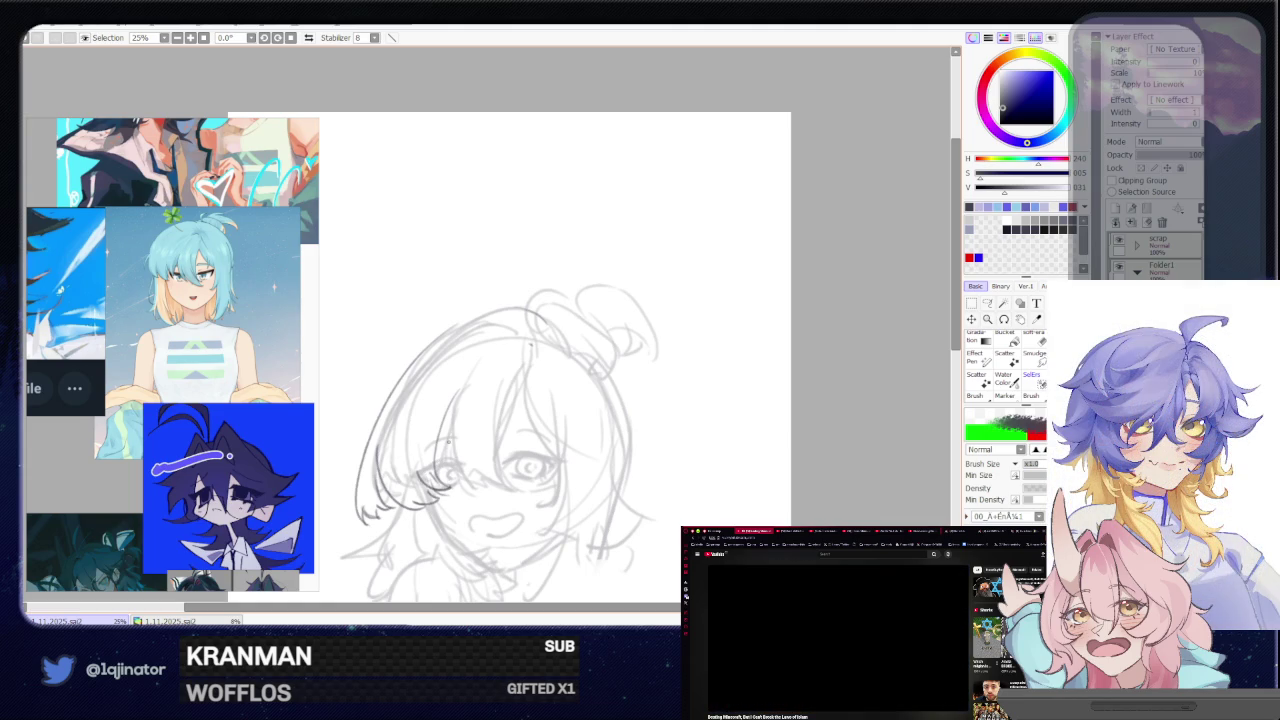
key("e")
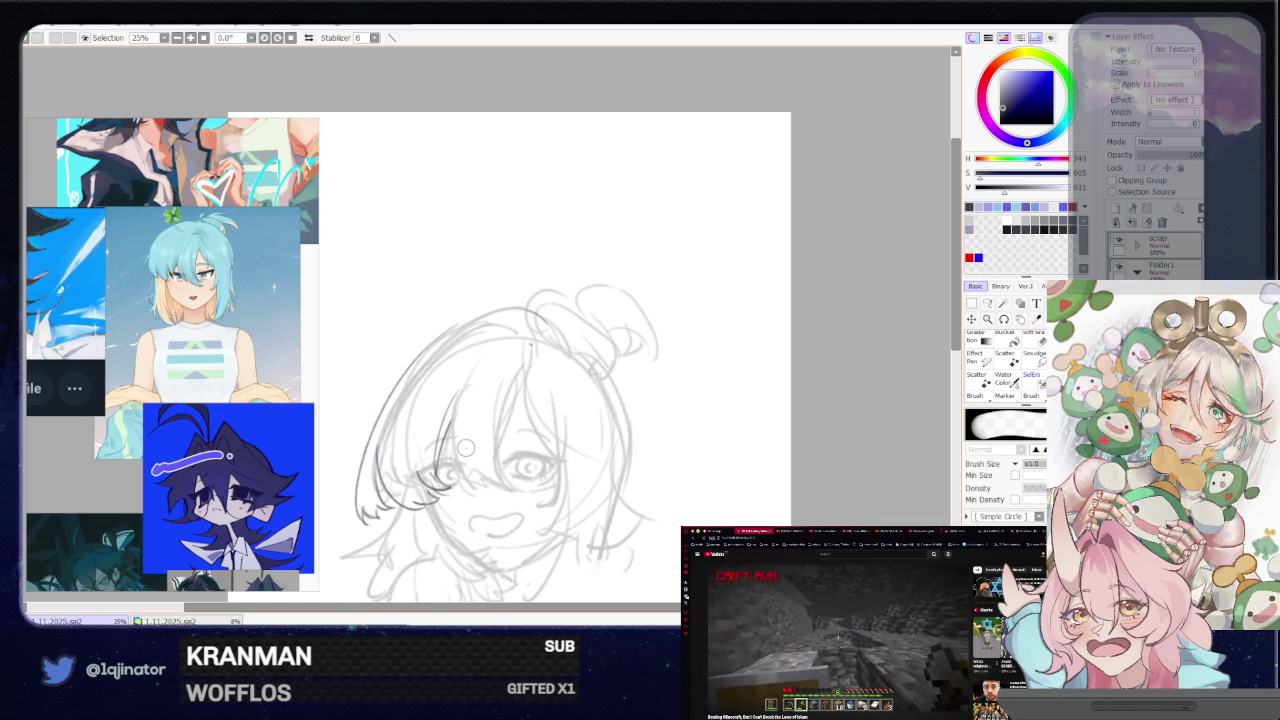
key("e")
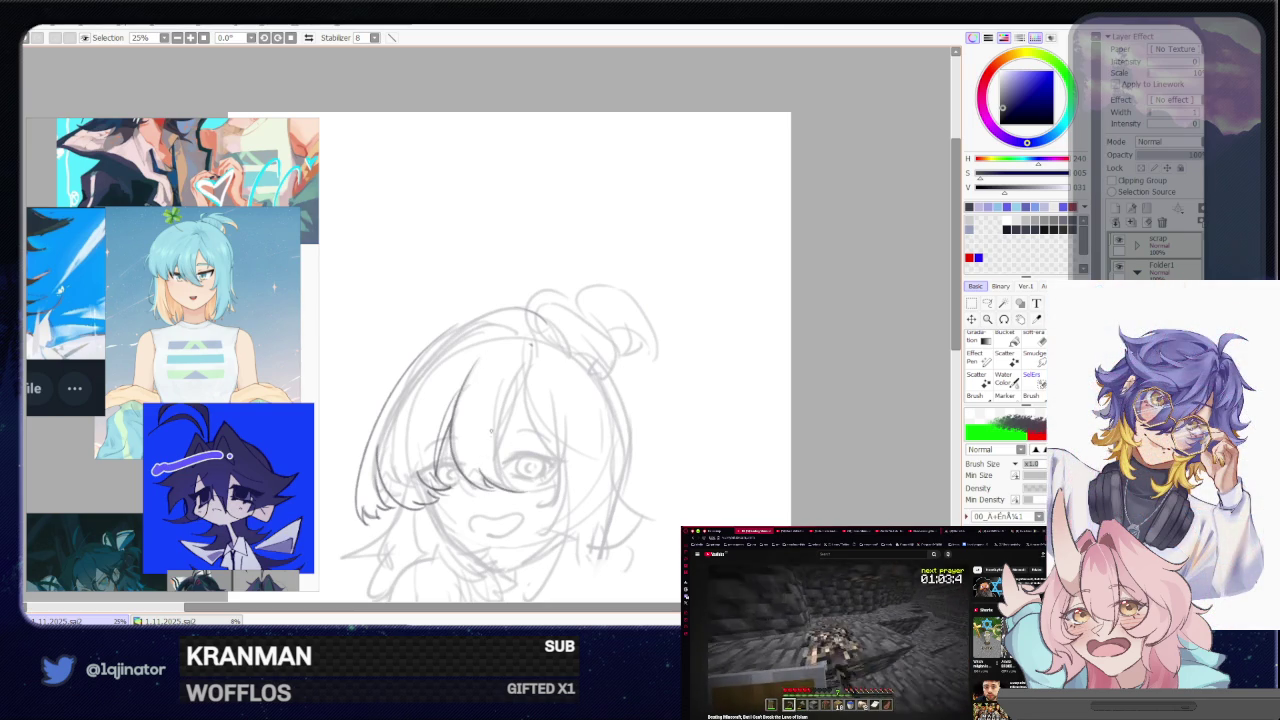
- Sketch a strand in the bangs and a long strand on the hair's right side
left_click_drag(490, 372, 520, 500)
key("ctrl+z")
left_click_drag(490, 382, 534, 490)
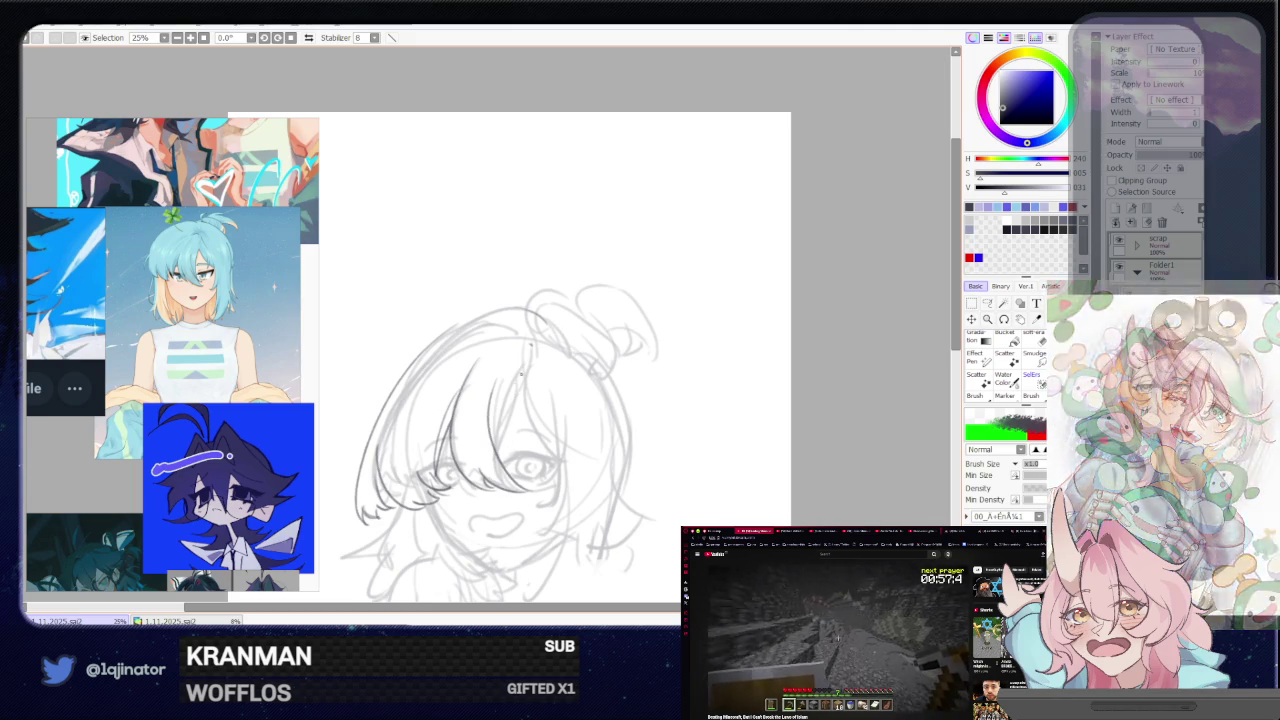
key("ctrl+z")
left_click_drag(528, 364, 502, 470)
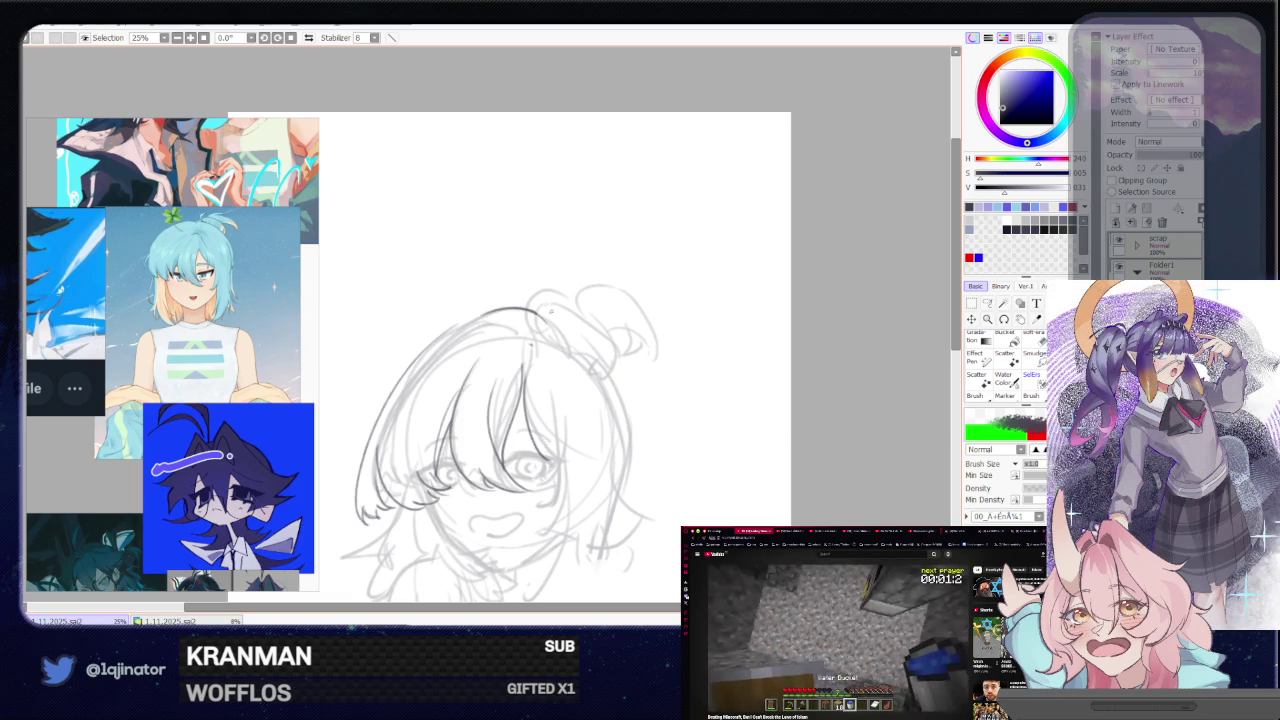
- Draw a darker arc along the top of the head, retrying it and mirror-checking the canvas
left_click_drag(549, 419, 533, 373)
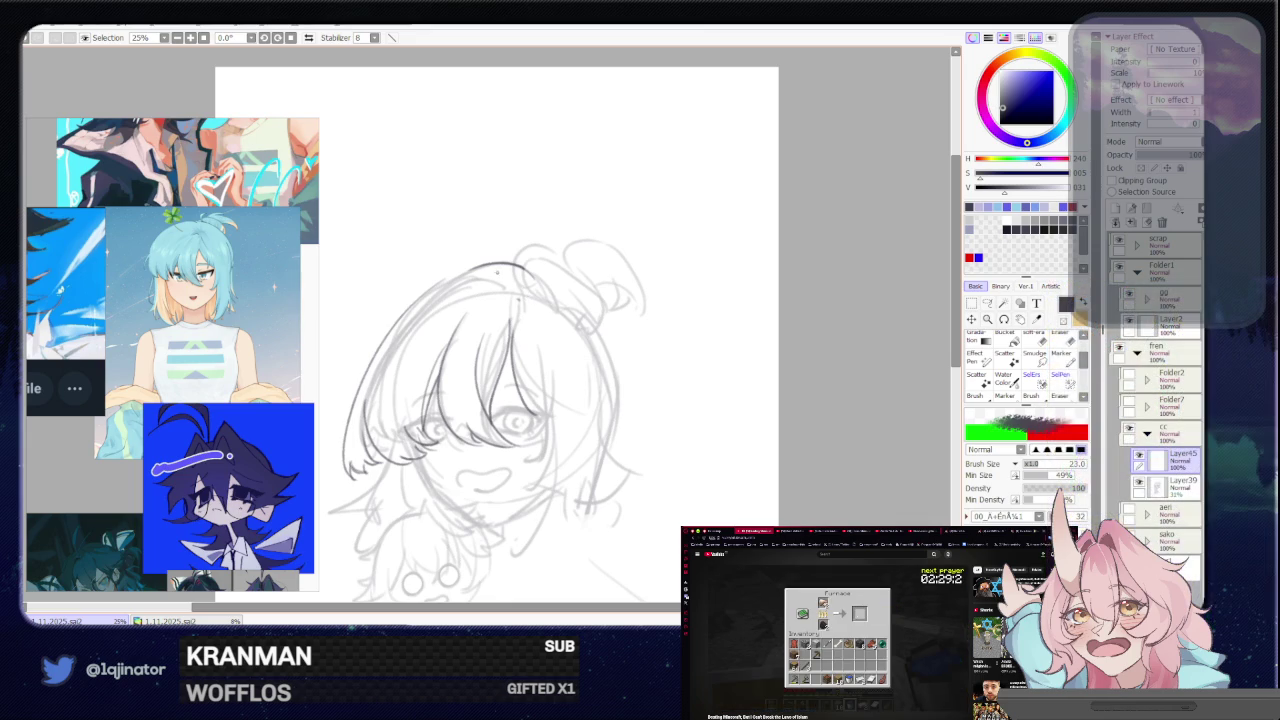
left_click_drag(467, 268, 530, 287)
key("ctrl+z")
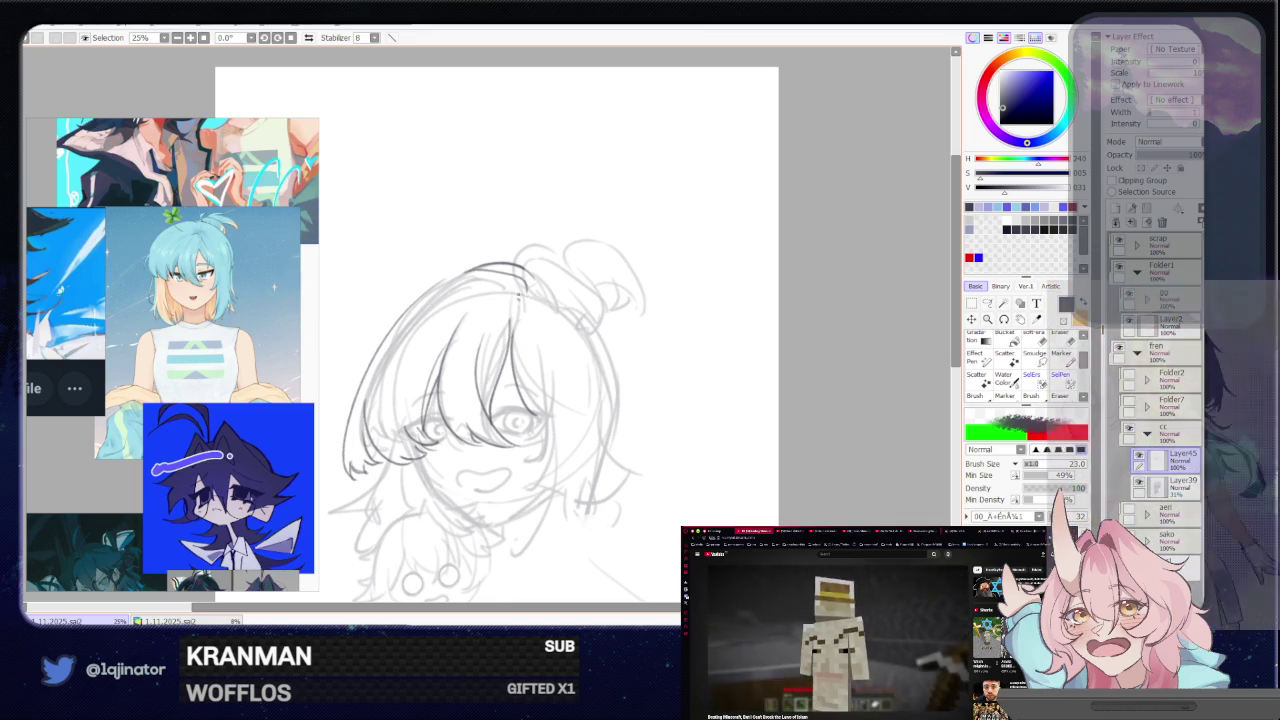
key("ctrl+z")
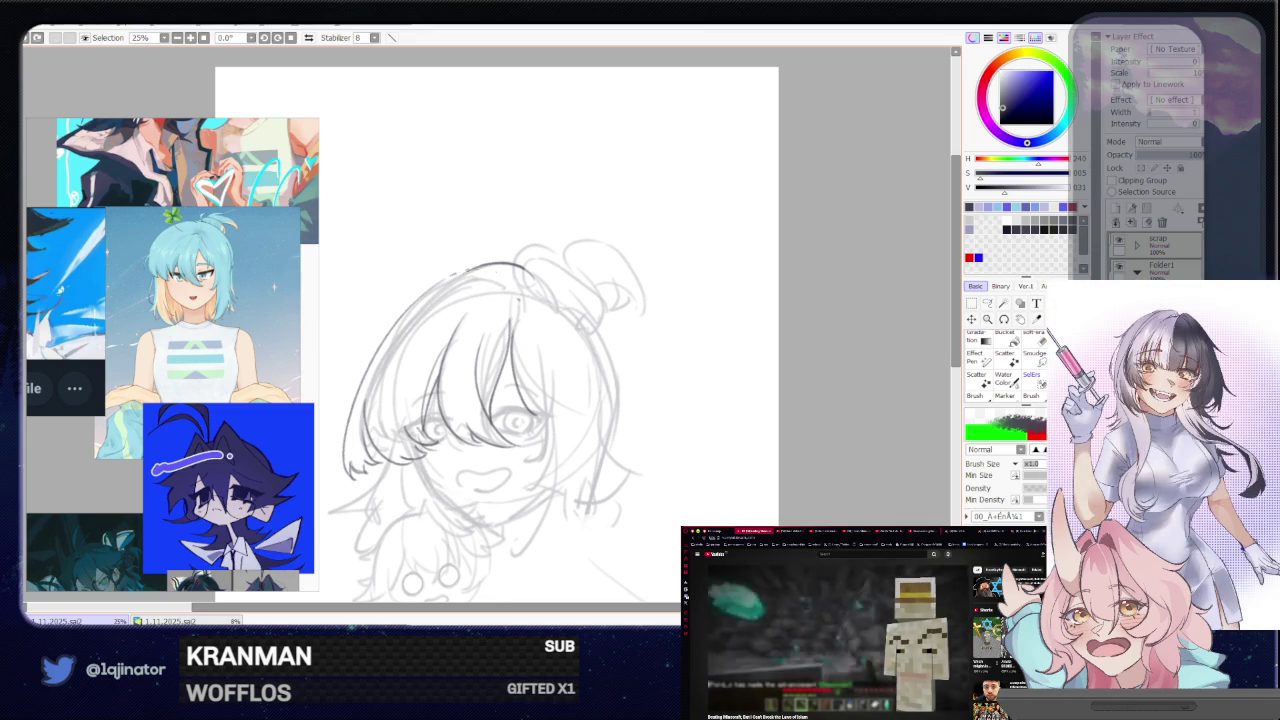
left_click_drag(452, 272, 530, 285)
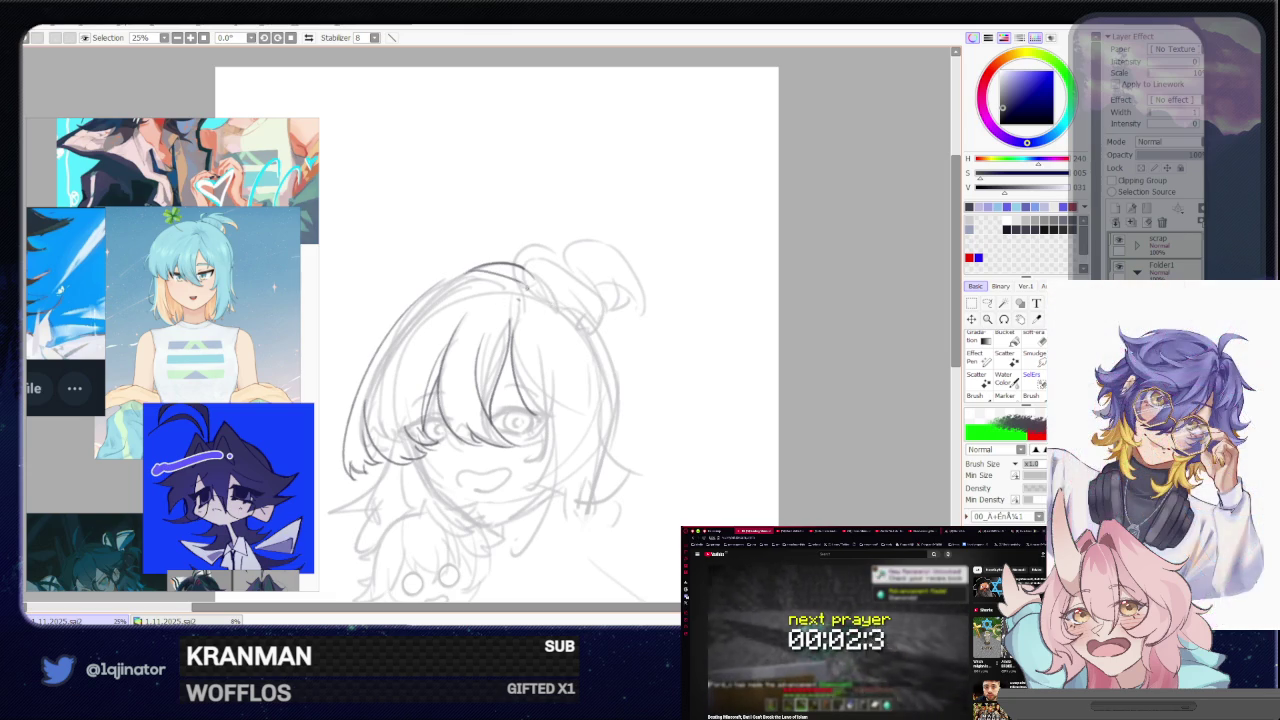
key("ctrl+z")
mouse_move(452, 274)
left_mouse_down()
mouse_move(528, 285)
mouse_move(531, 356)
left_mouse_up()
key("h")
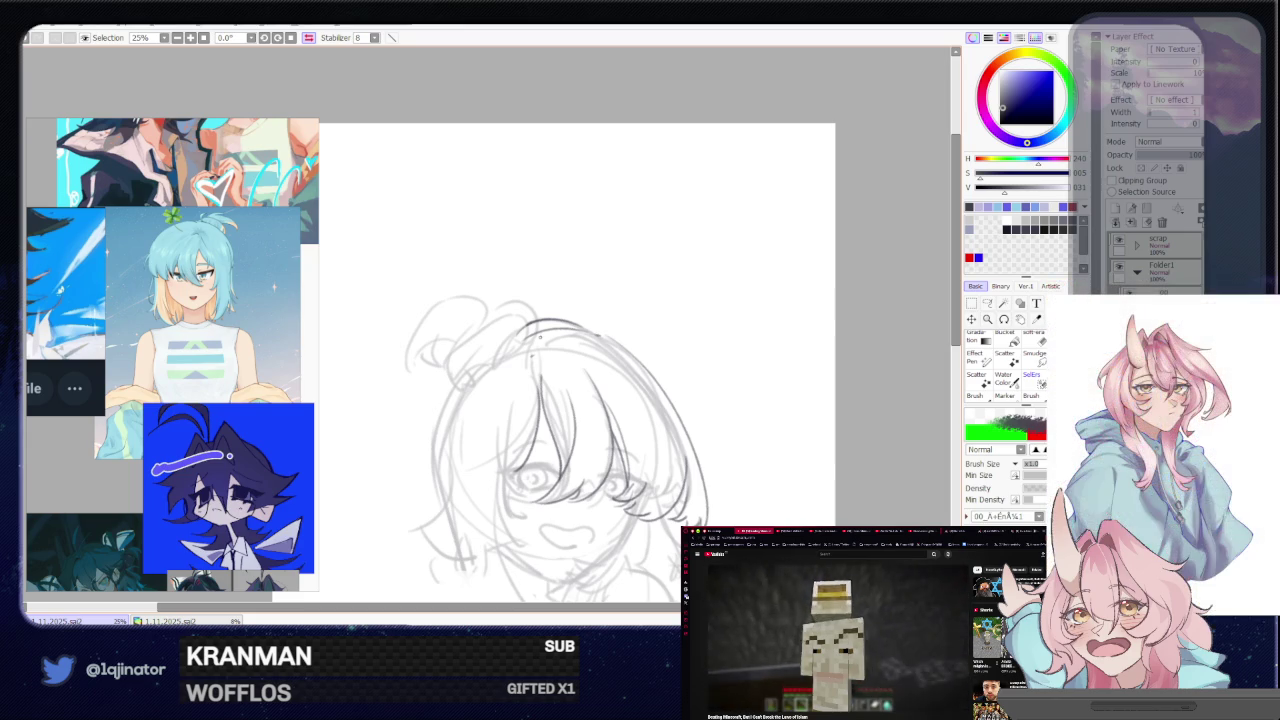
- Recenter on the head and chibi figure, then darken the outline on the hair's right side
mouse_move(540, 400)
left_mouse_down()
mouse_move(360, 350)
mouse_move(390, 342)
left_mouse_up()
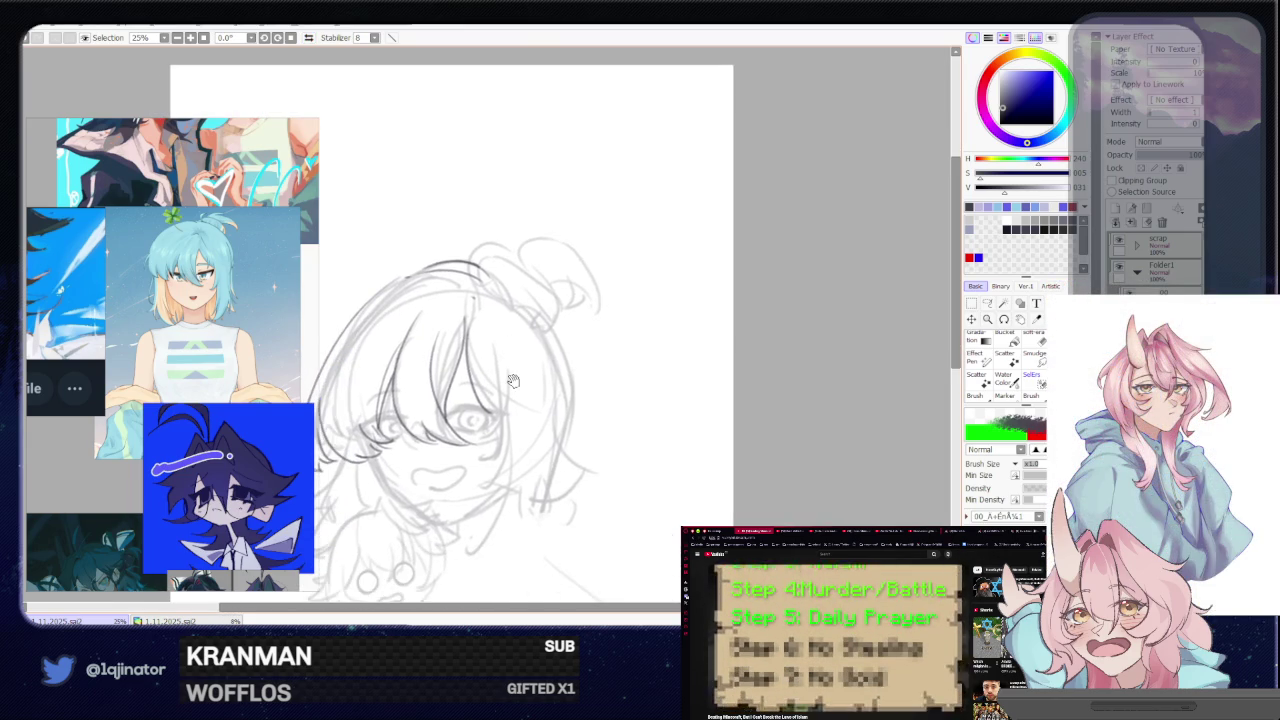
left_click_drag(516, 344, 547, 350)
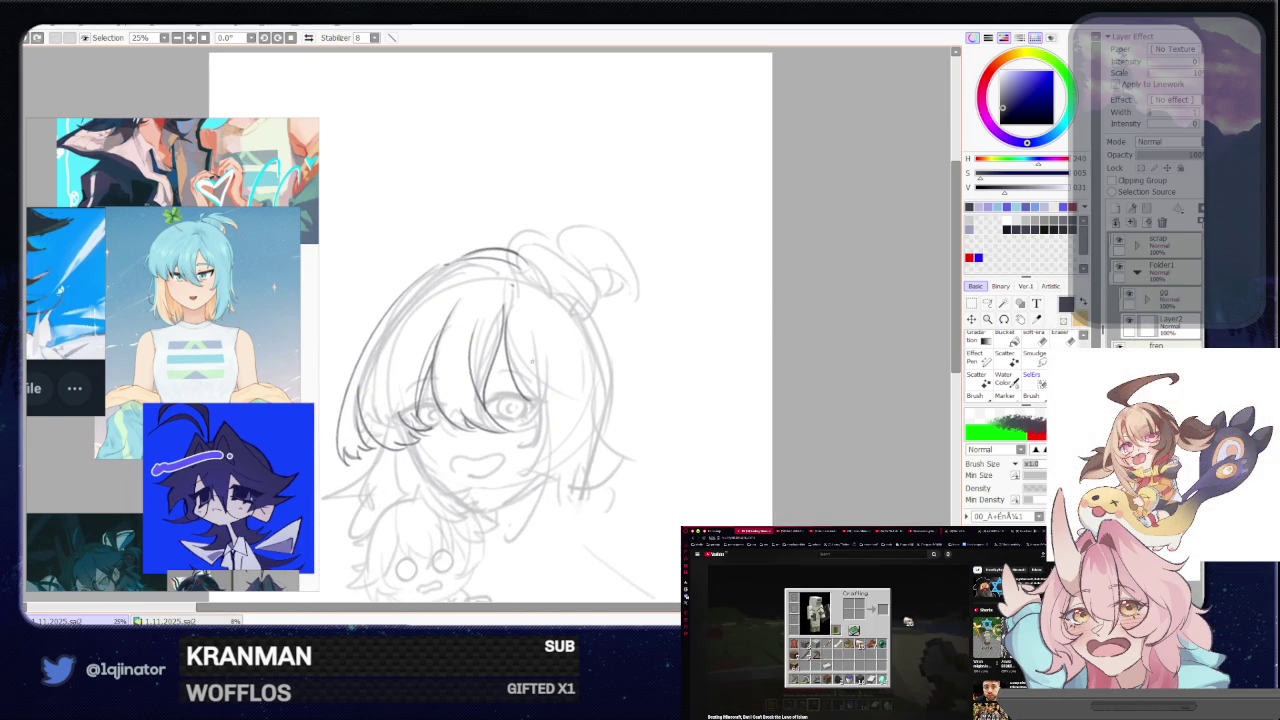
mouse_move(490, 469)
left_mouse_down()
mouse_move(605, 460)
mouse_move(620, 369)
left_mouse_up()
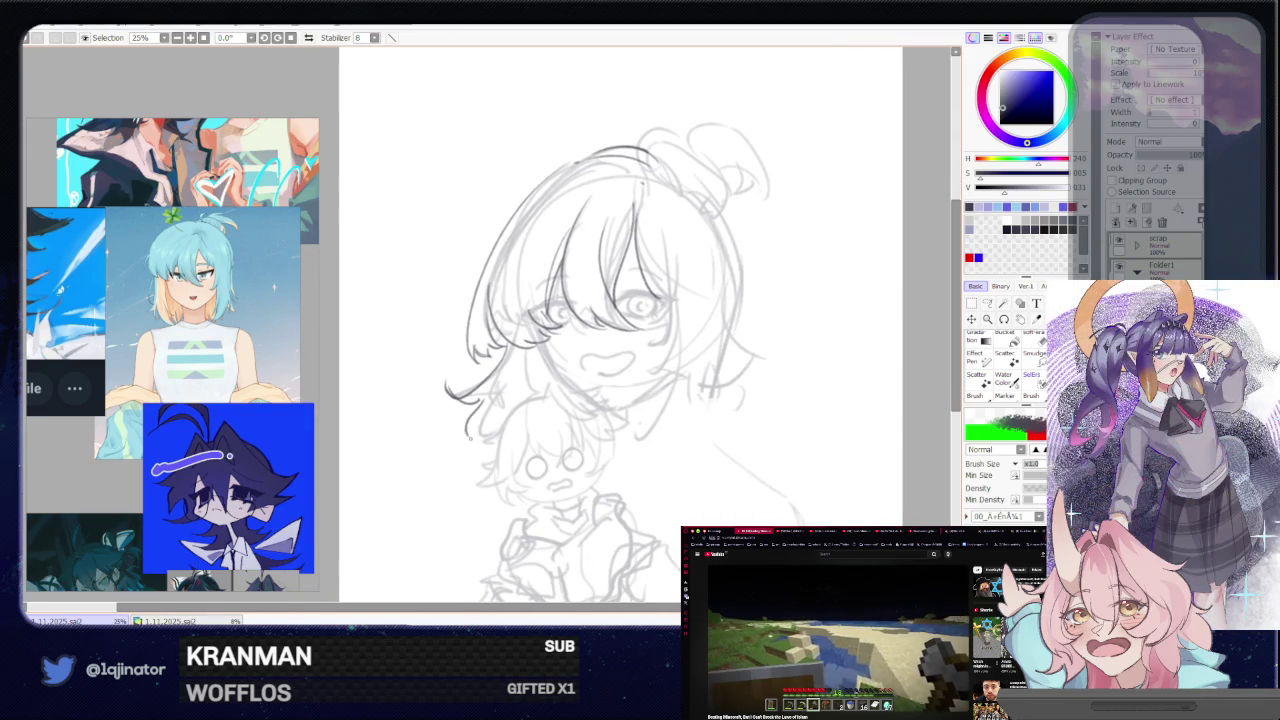
mouse_move(697, 366)
left_mouse_down()
mouse_move(630, 396)
mouse_move(590, 446)
left_mouse_up()
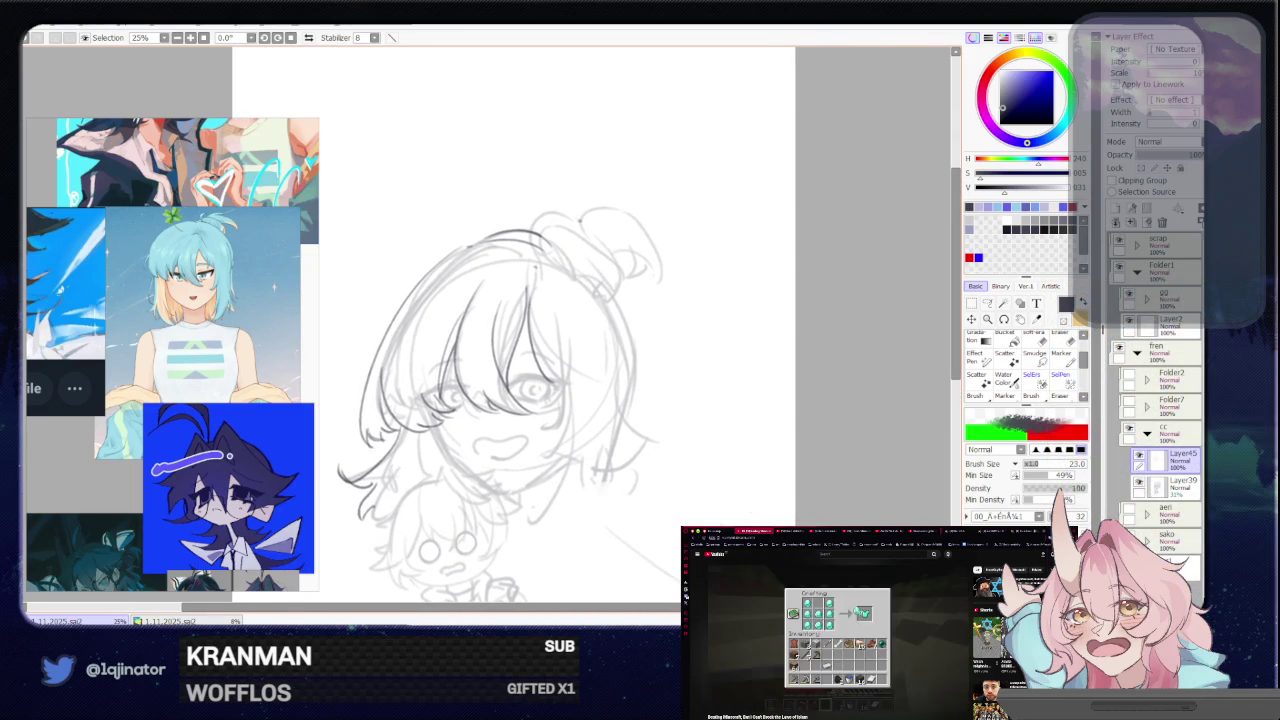
left_click_drag(596, 265, 620, 380)
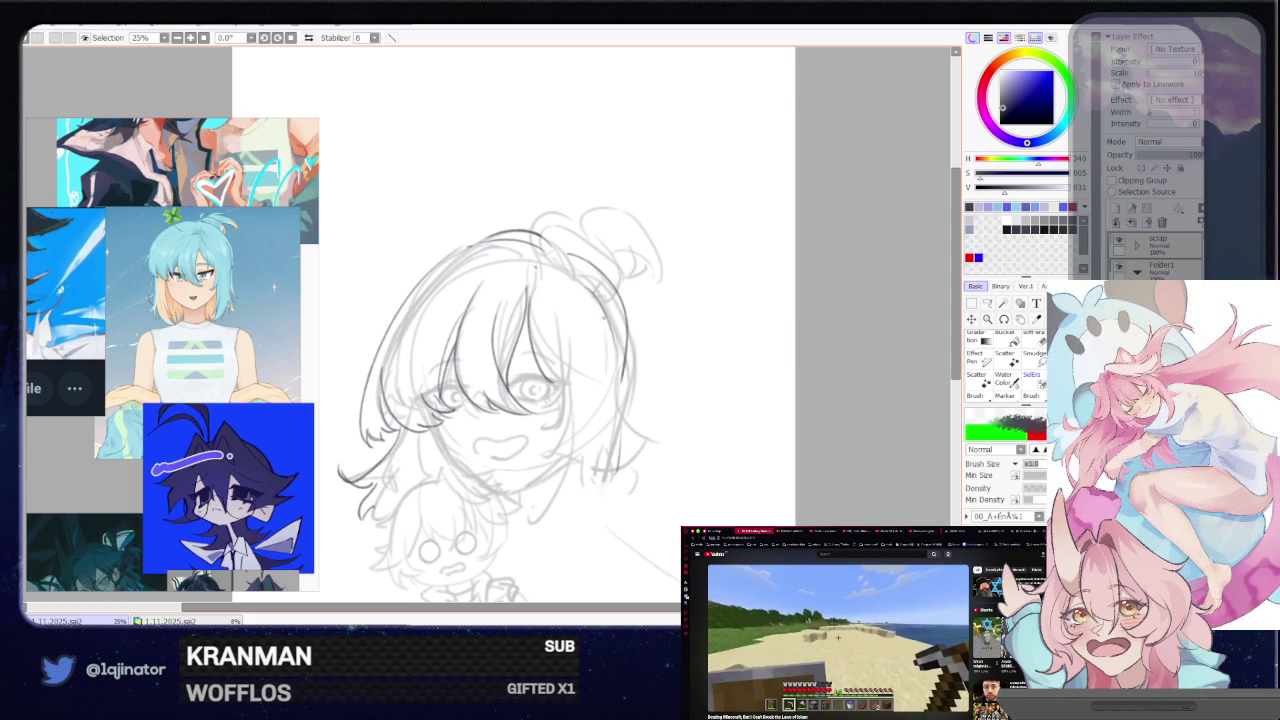
- Undo the darker right-side hair stroke and shift the sketch's position in view
key("ctrl+z")
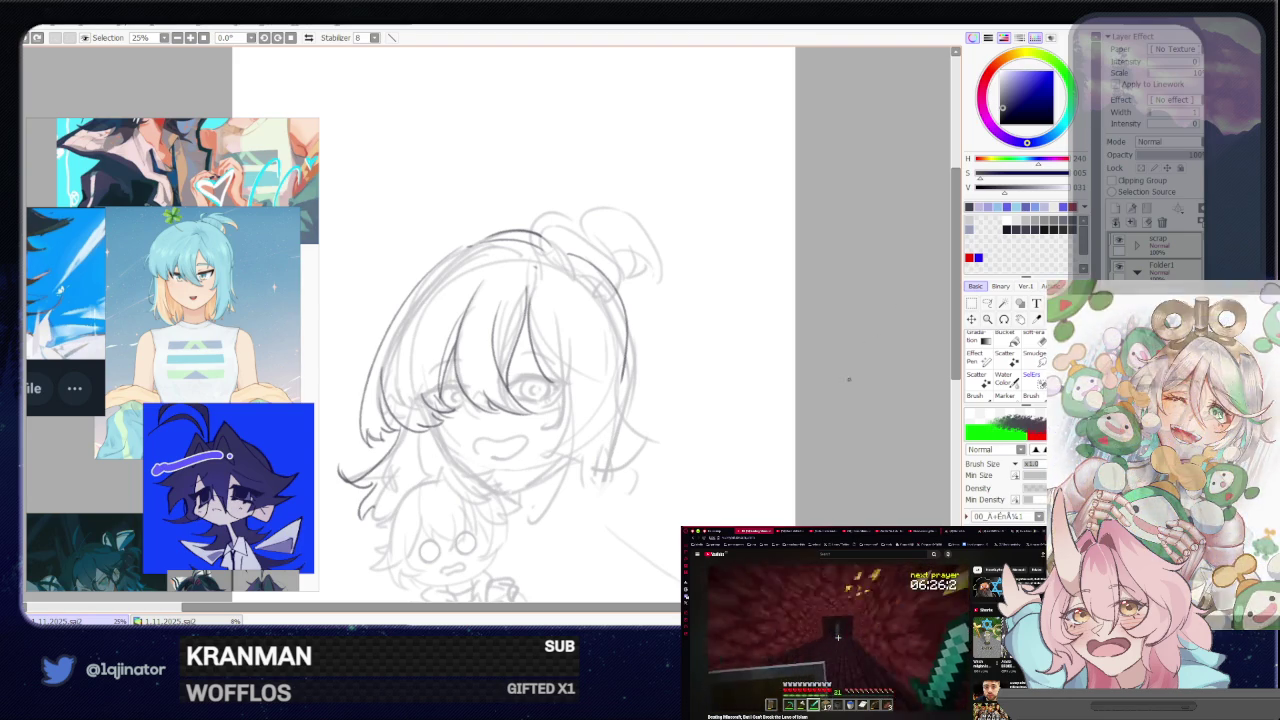
left_click_drag(628, 386, 573, 428)
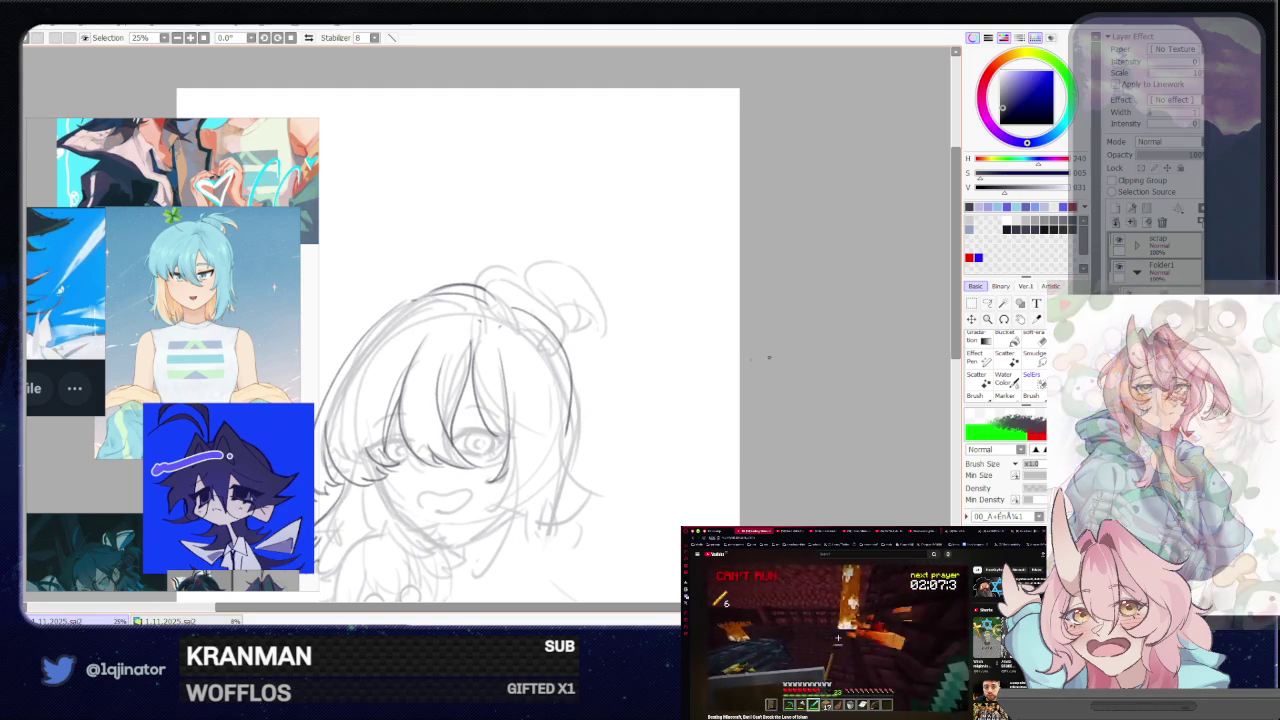
- Redraw the right face contour cleanly and add a new jawline down to the chin
scroll(463, 417, "down", 1)
left_click_drag(461, 480, 497, 420)
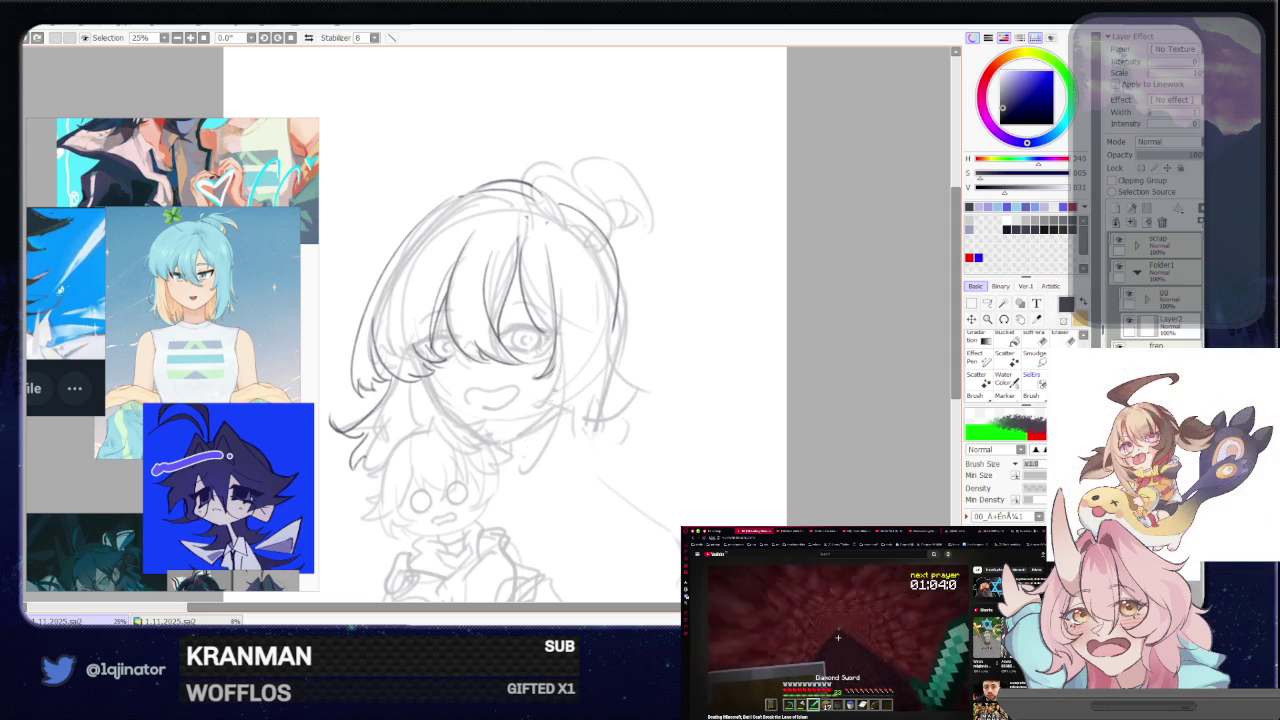
left_click_drag(580, 285, 624, 456)
key("ctrl+z")
left_click_drag(588, 275, 624, 455)
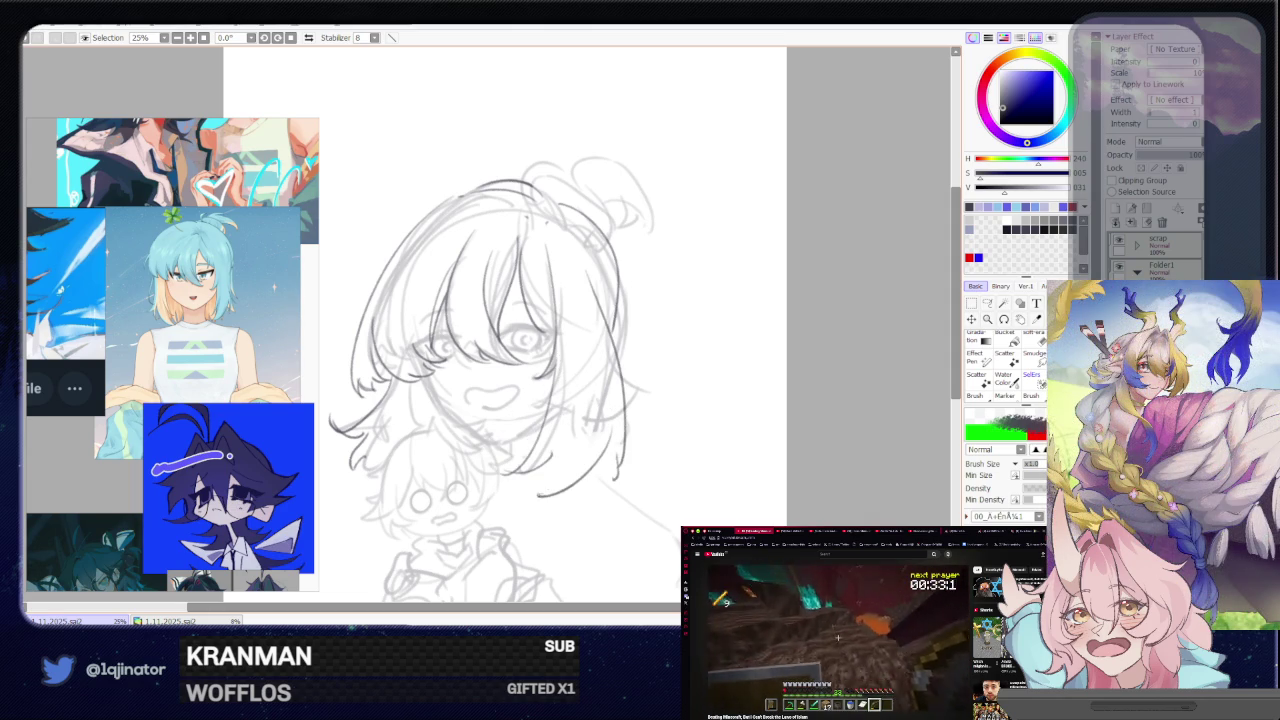
key("ctrl+z")
key("ctrl+z")
left_click_drag(610, 440, 557, 512)
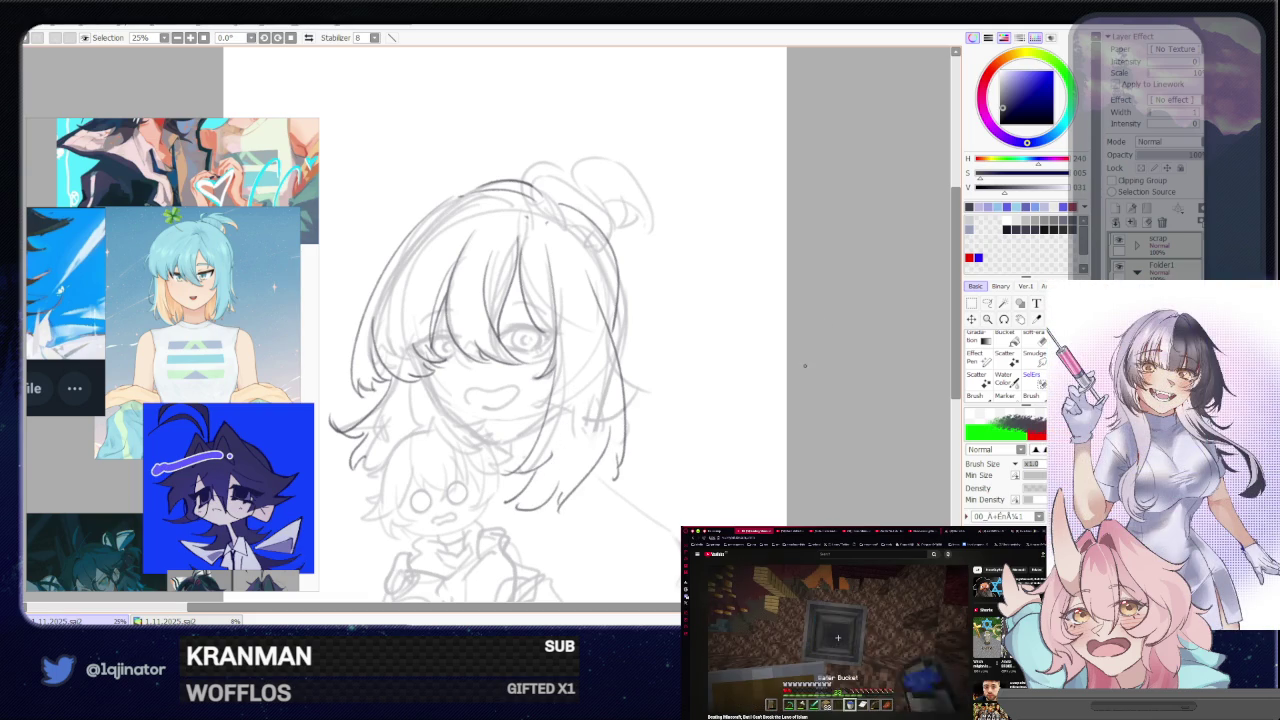
mouse_move(588, 240)
left_mouse_down()
mouse_move(620, 430)
mouse_move(613, 385)
left_mouse_up()
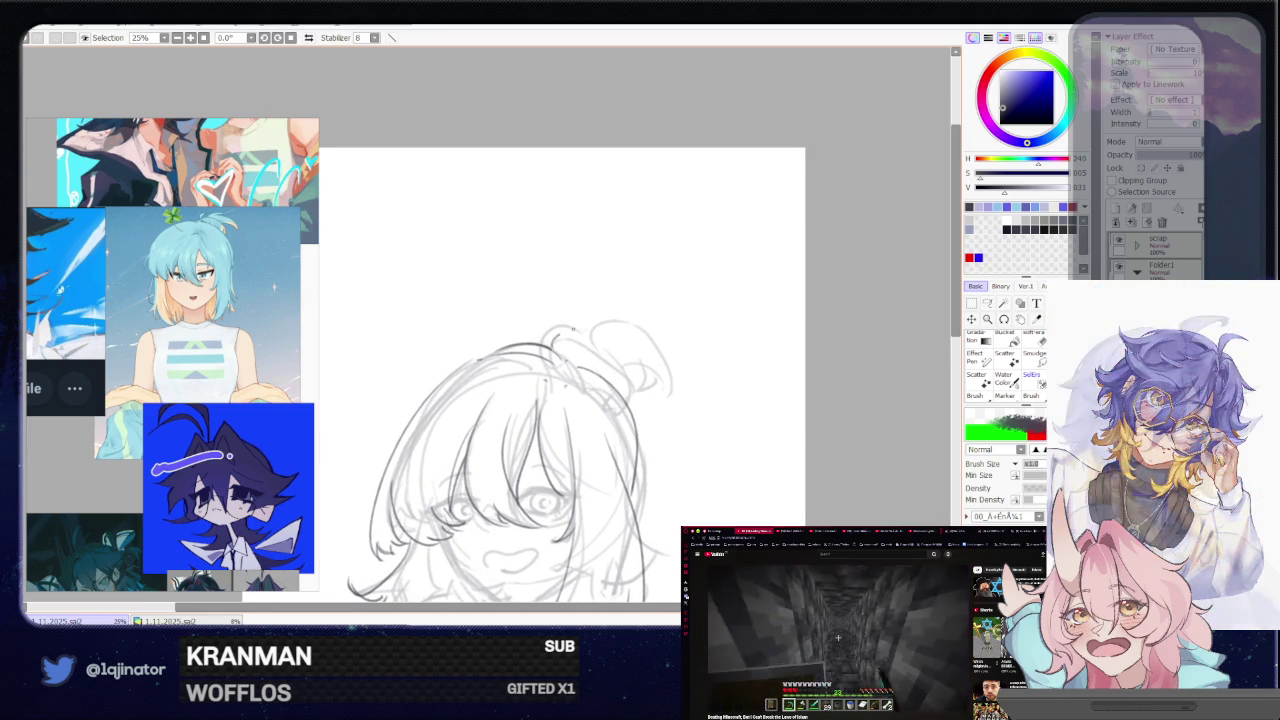
- Outline the hair bun and shape its top, then bring the lower sketch into view
left_click_drag(552, 338, 630, 390)
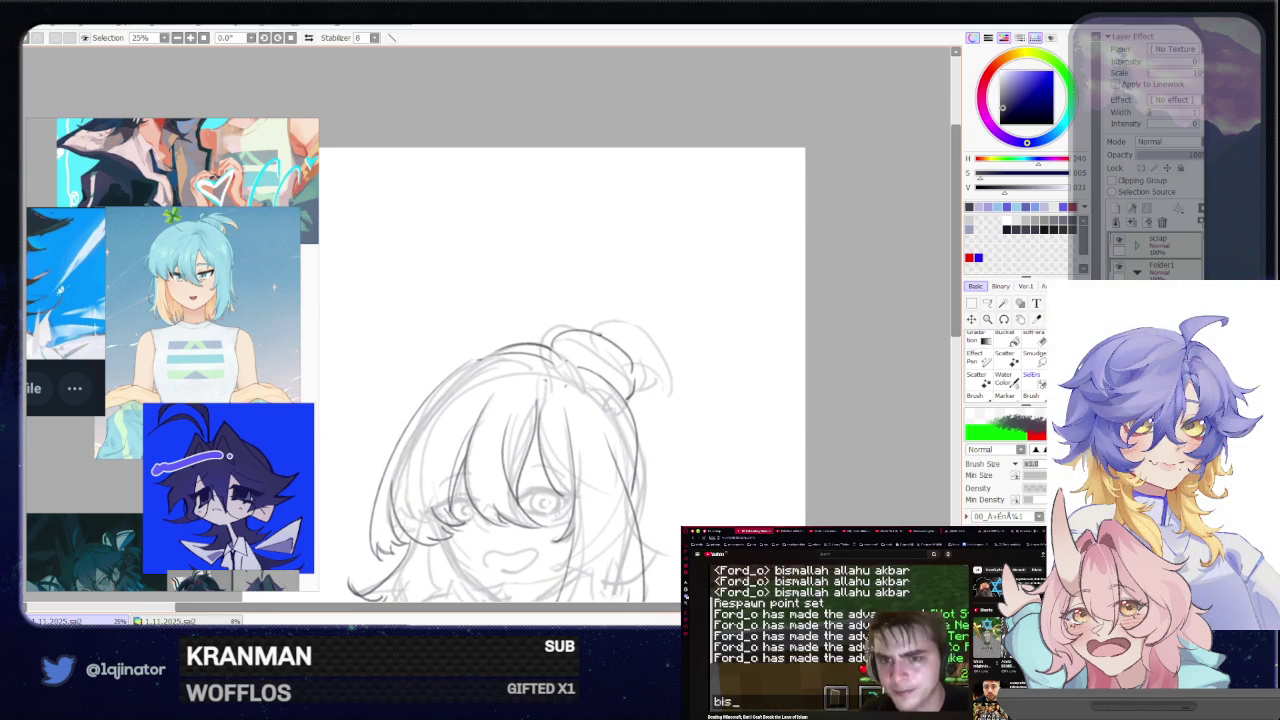
left_click_drag(608, 328, 638, 346)
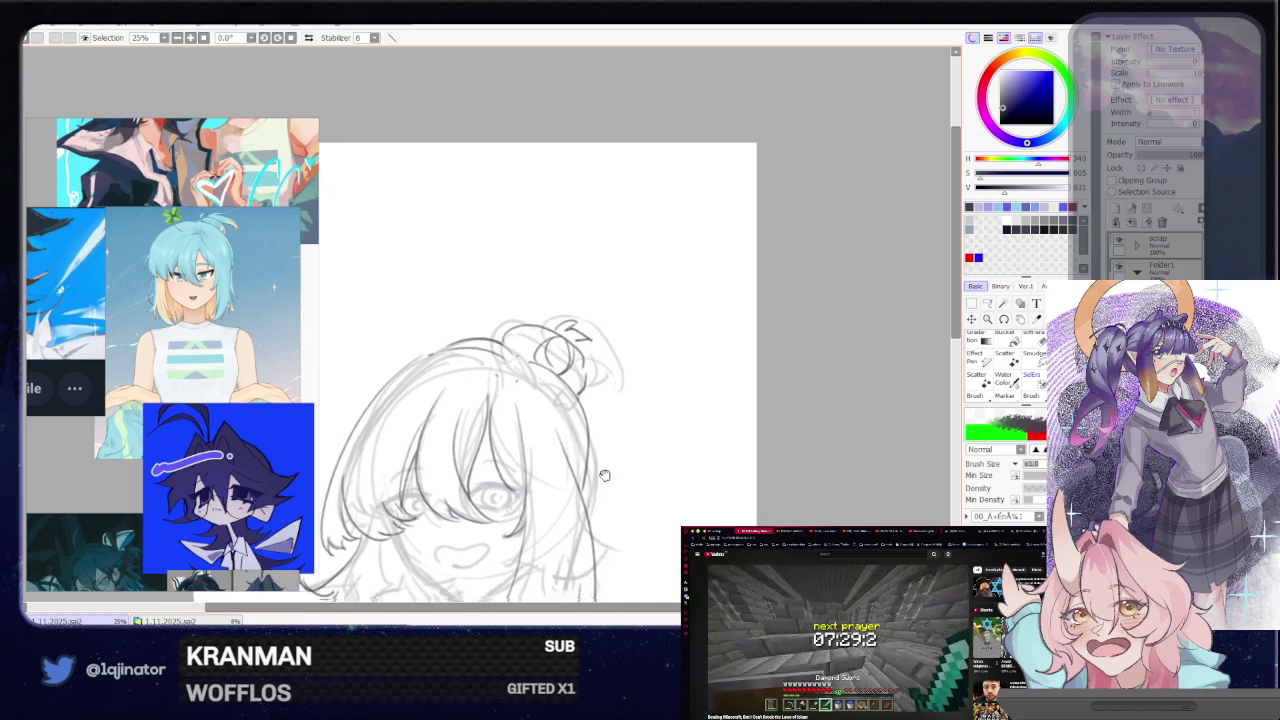
mouse_move(557, 598)
left_mouse_down()
mouse_move(527, 503)
mouse_move(575, 423)
left_mouse_up()
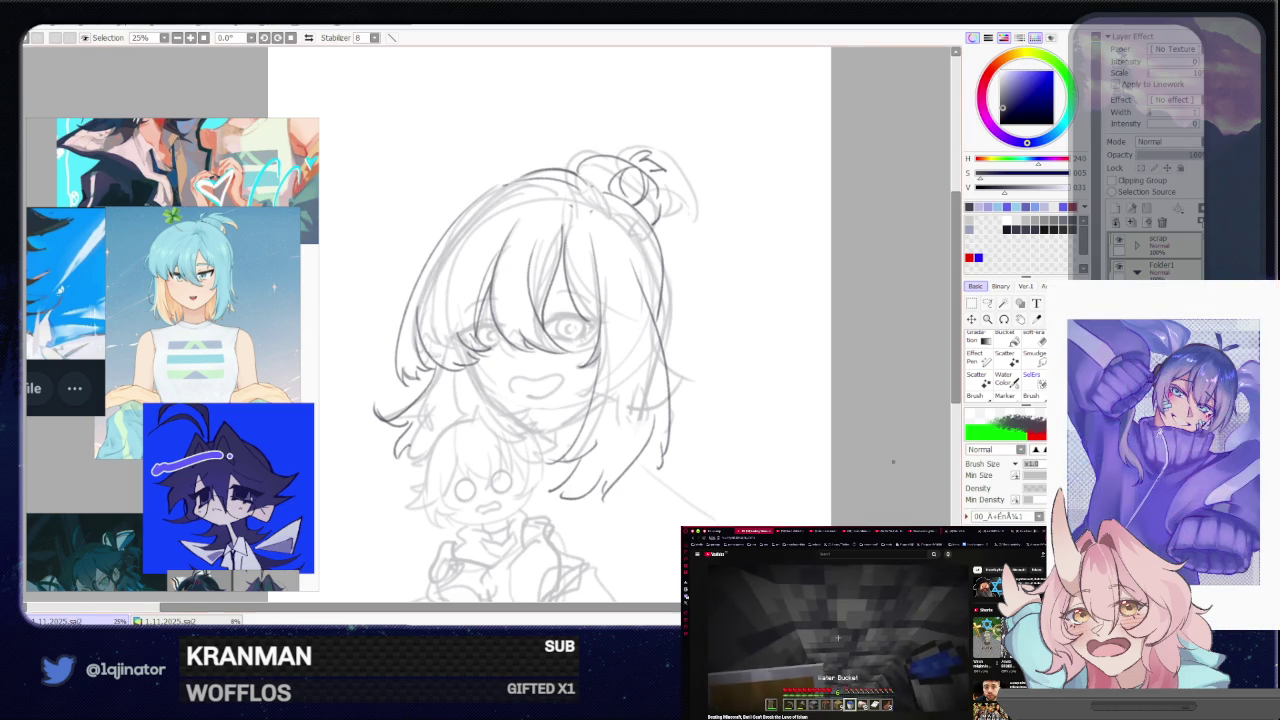
- Undo to bring back the dark lines, then zoom to 33.3% centered on the girl's head
left_click_drag(723, 480, 692, 513)
key("ctrl+z")
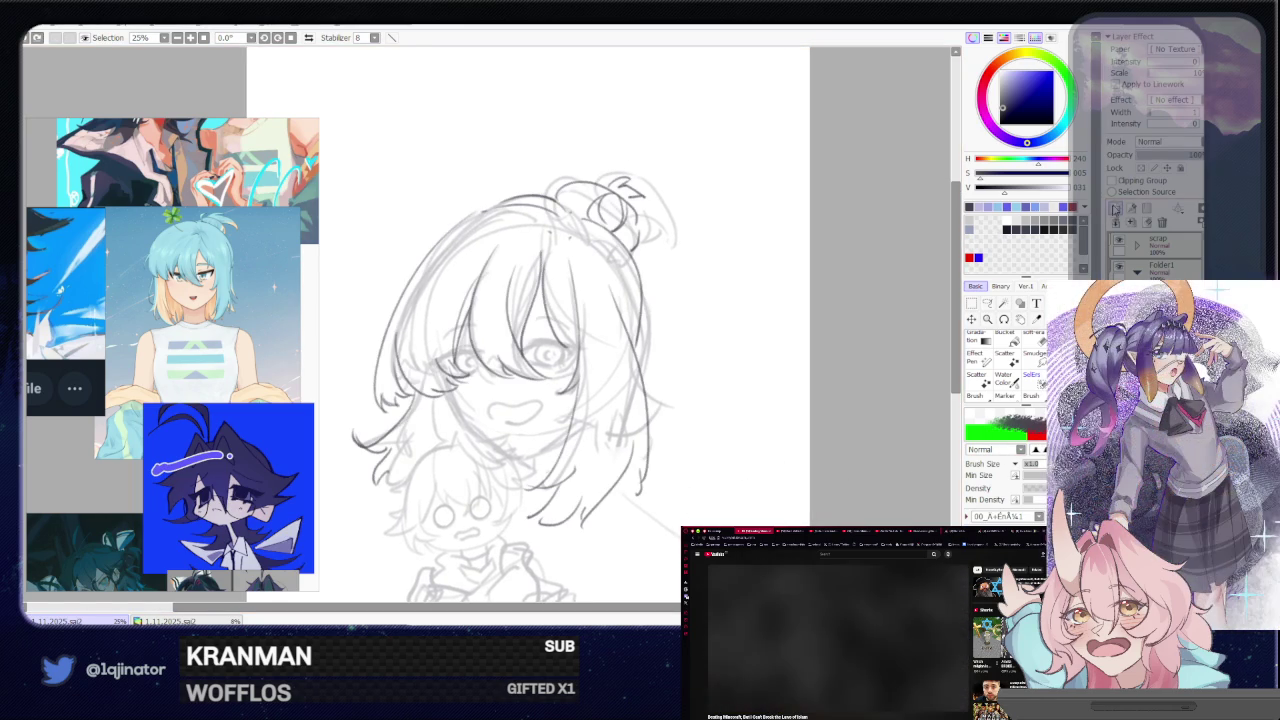
scroll(533, 385, "up", 2)
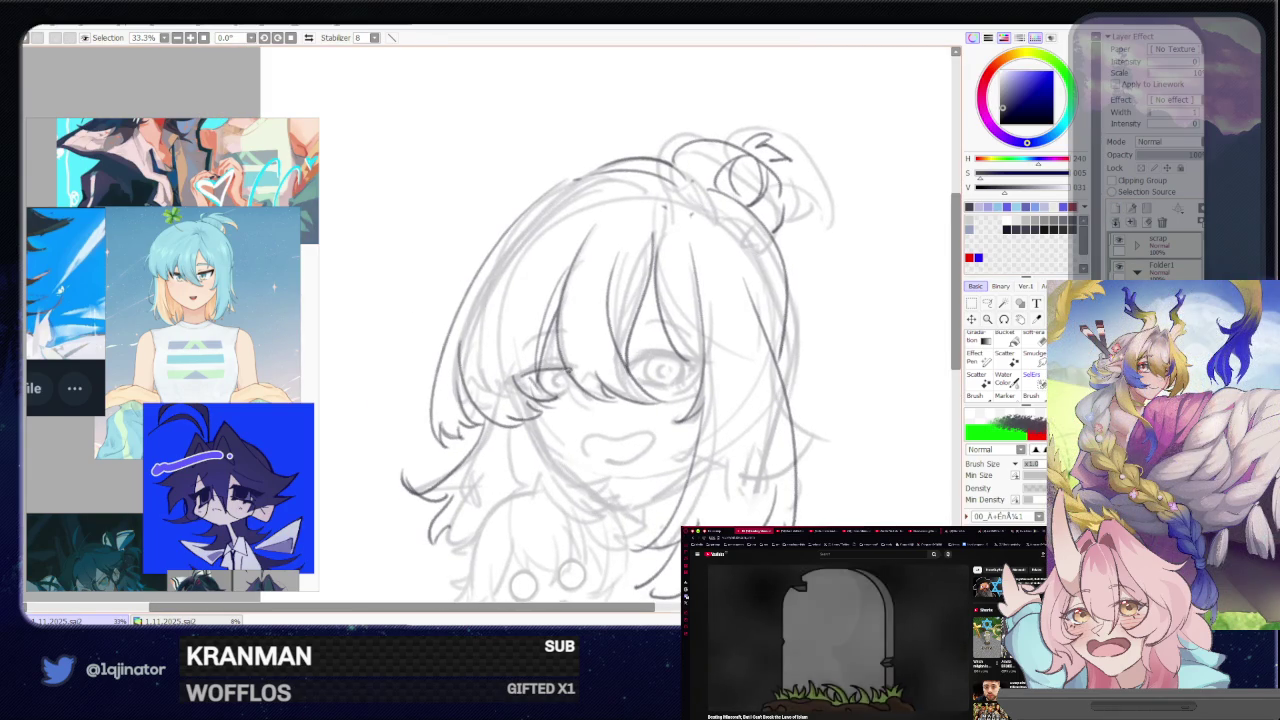
left_click_drag(657, 390, 614, 390)
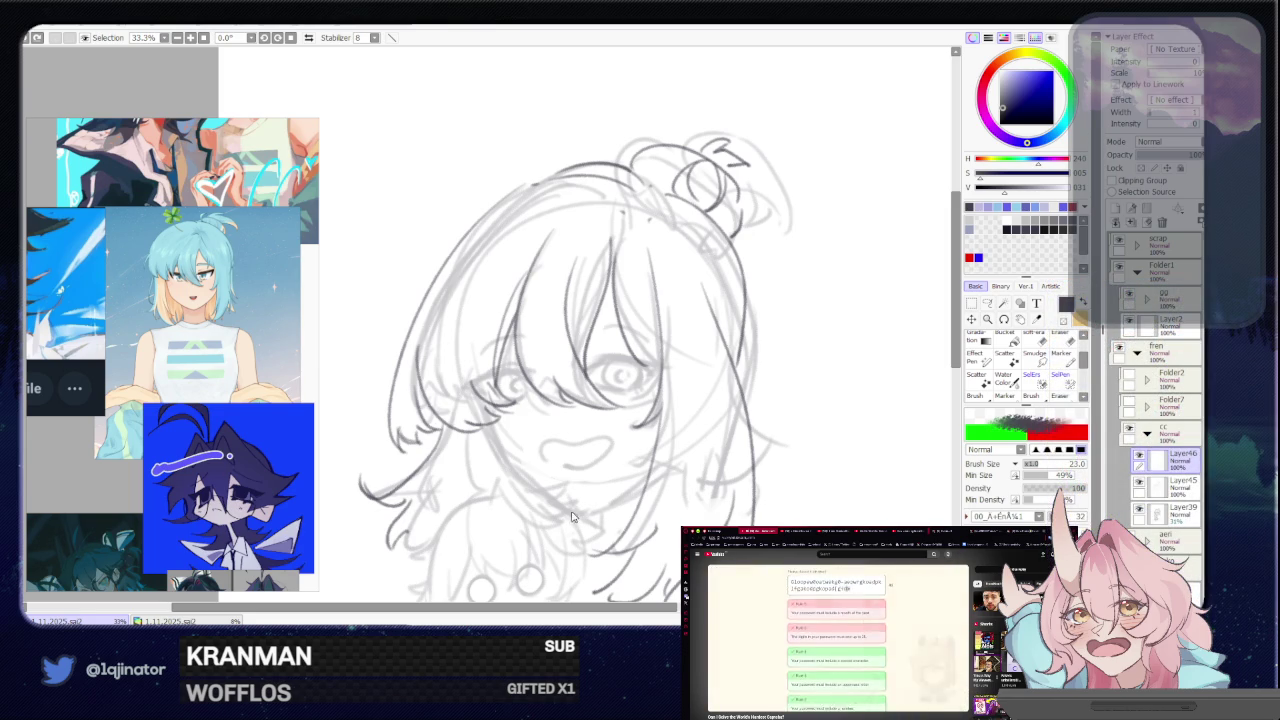
- Pan the head sketch left, resize the brush, and mirror the view horizontally
left_click_drag(582, 505, 564, 428)
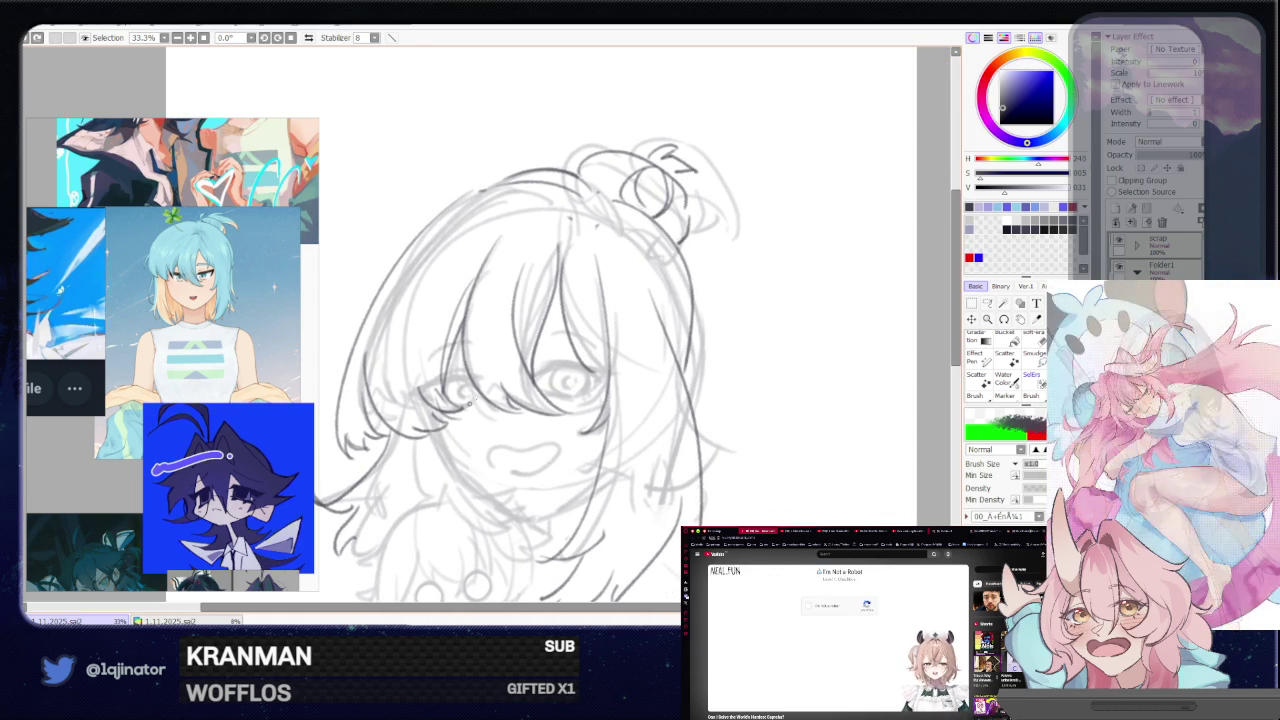
key("ctrl+alt")
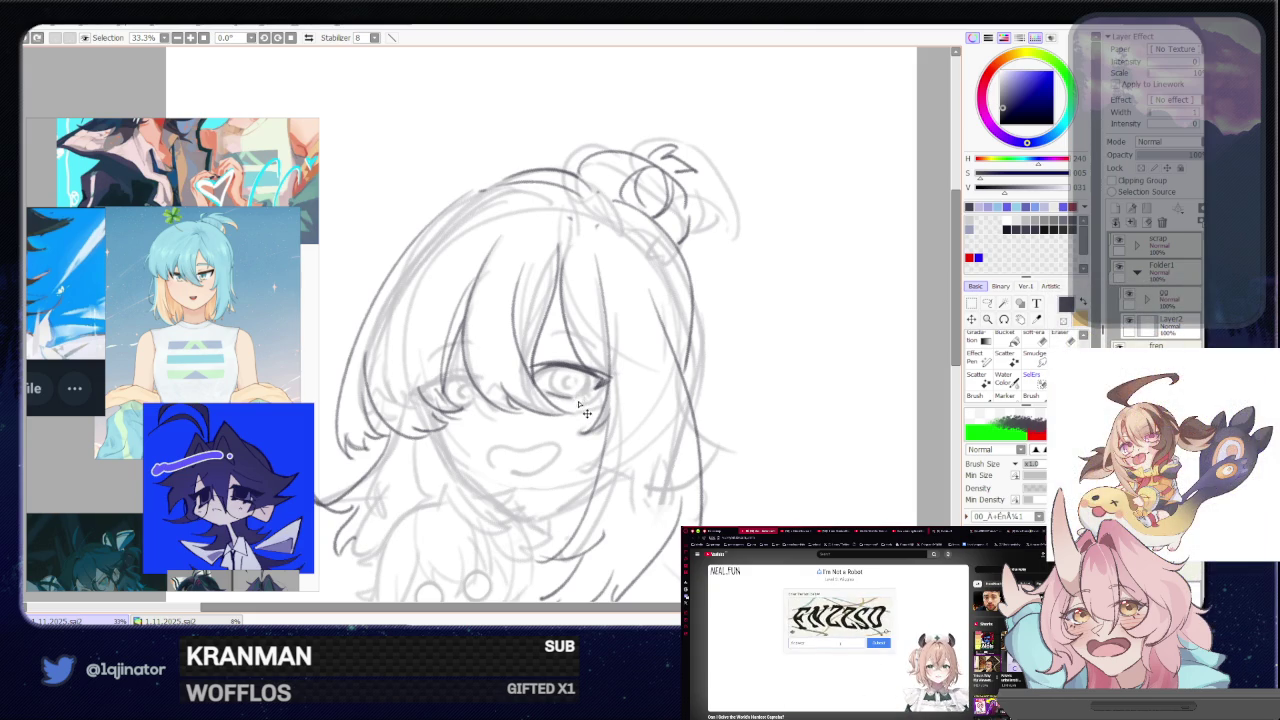
key("h")
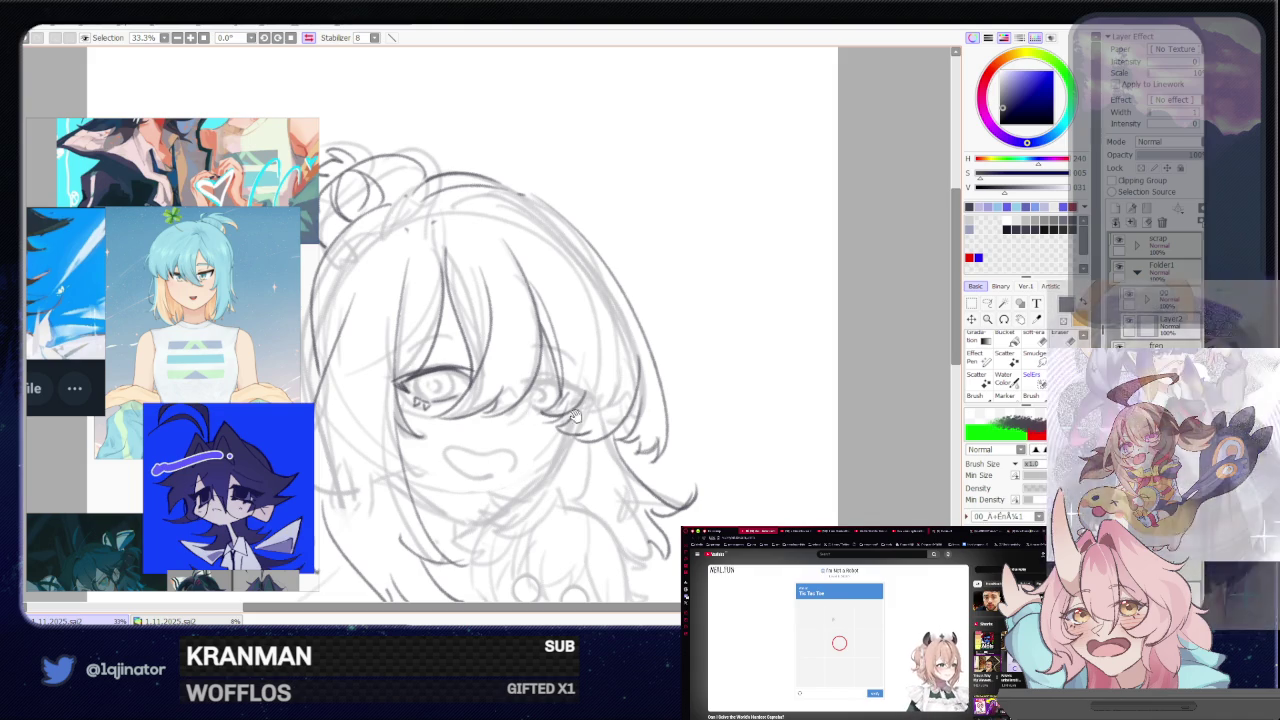
- Reposition the mirrored head sketch and flip the view back to normal orientation
left_click_drag(580, 390, 633, 430)
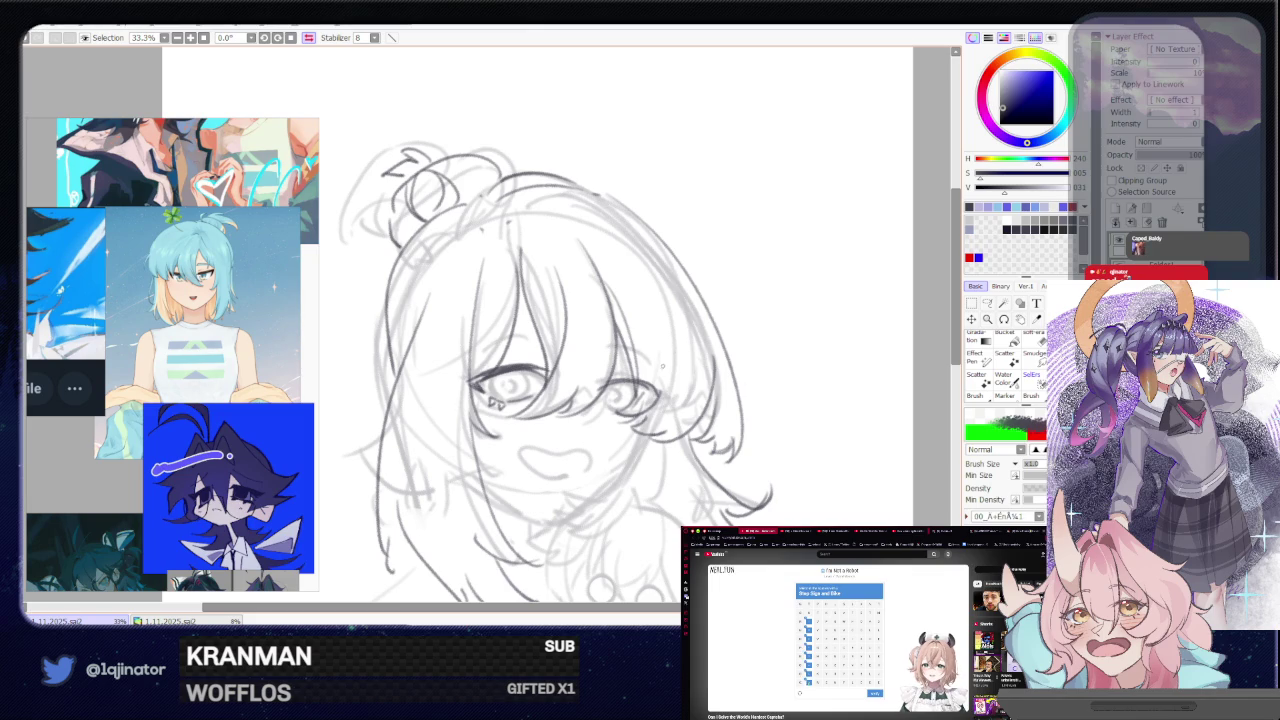
mouse_move(663, 365)
left_mouse_down()
mouse_move(613, 414)
mouse_move(655, 380)
left_mouse_up()
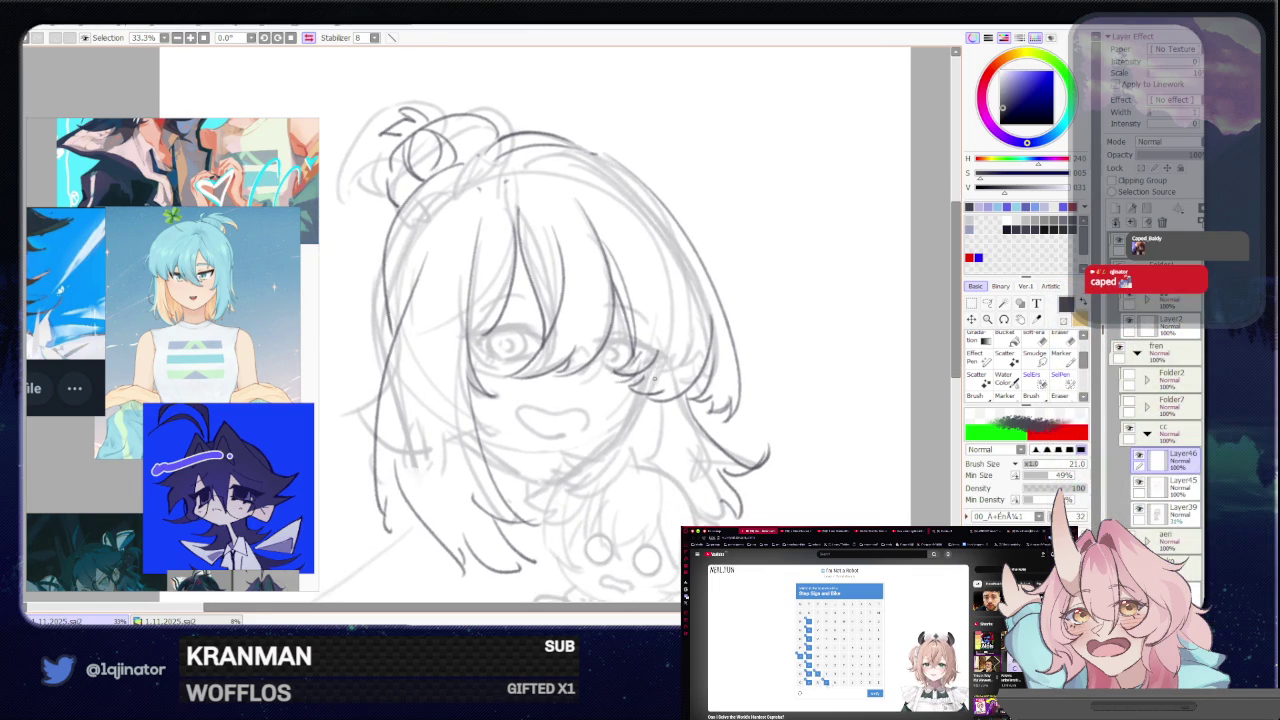
key("h")
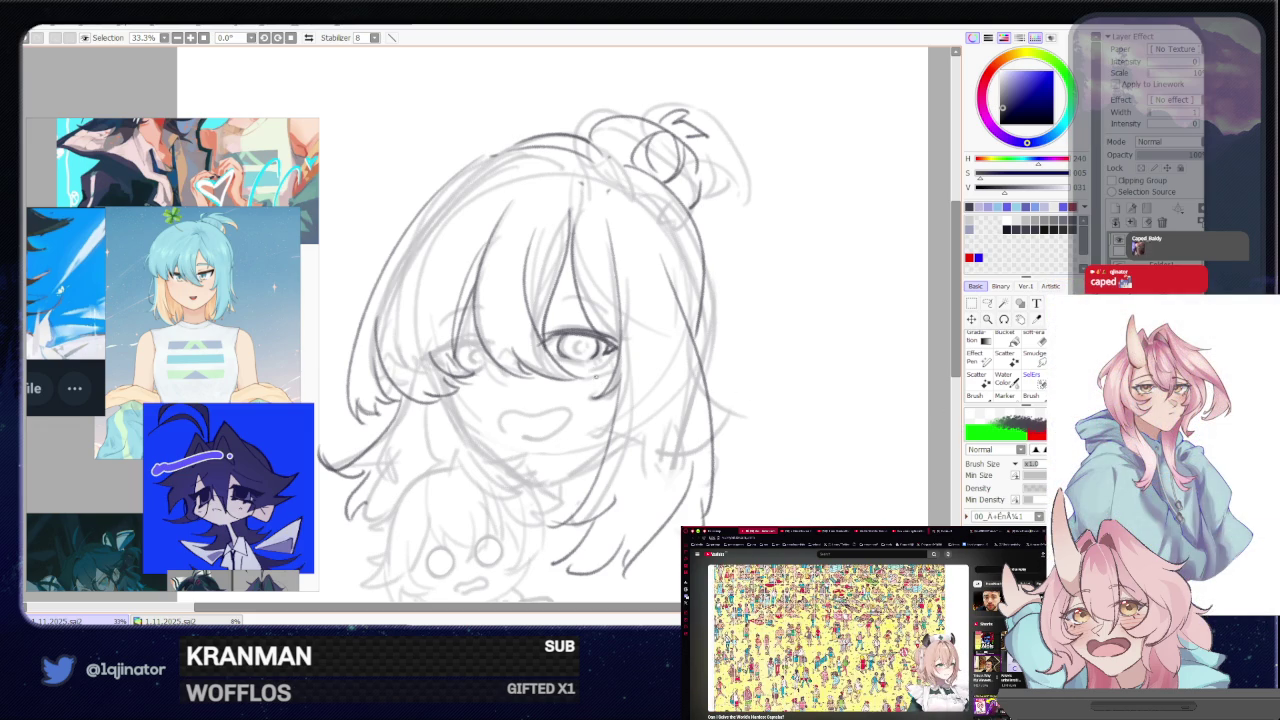
- Mirror the view again, zoom in to 50%, and darken the girl's eye line
key("h")
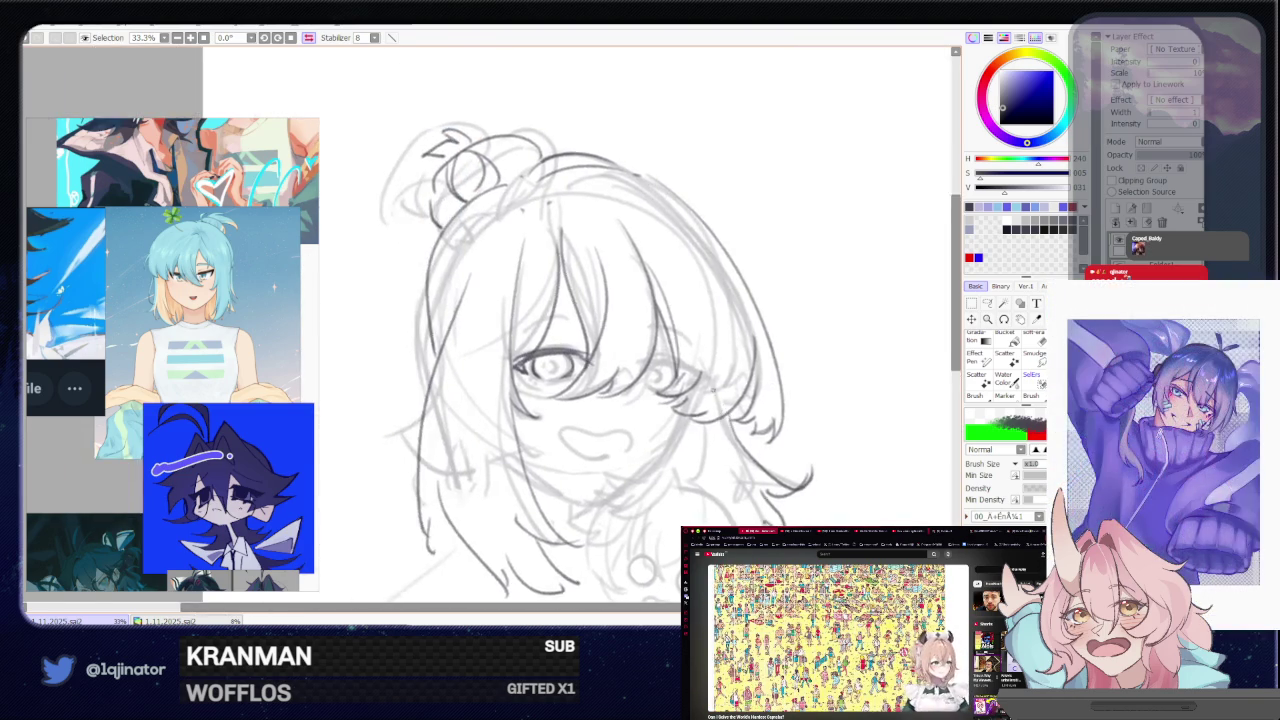
scroll(560, 330, "up", 1)
mouse_move(720, 378)
left_mouse_down()
mouse_move(810, 402)
mouse_move(796, 418)
left_mouse_up()
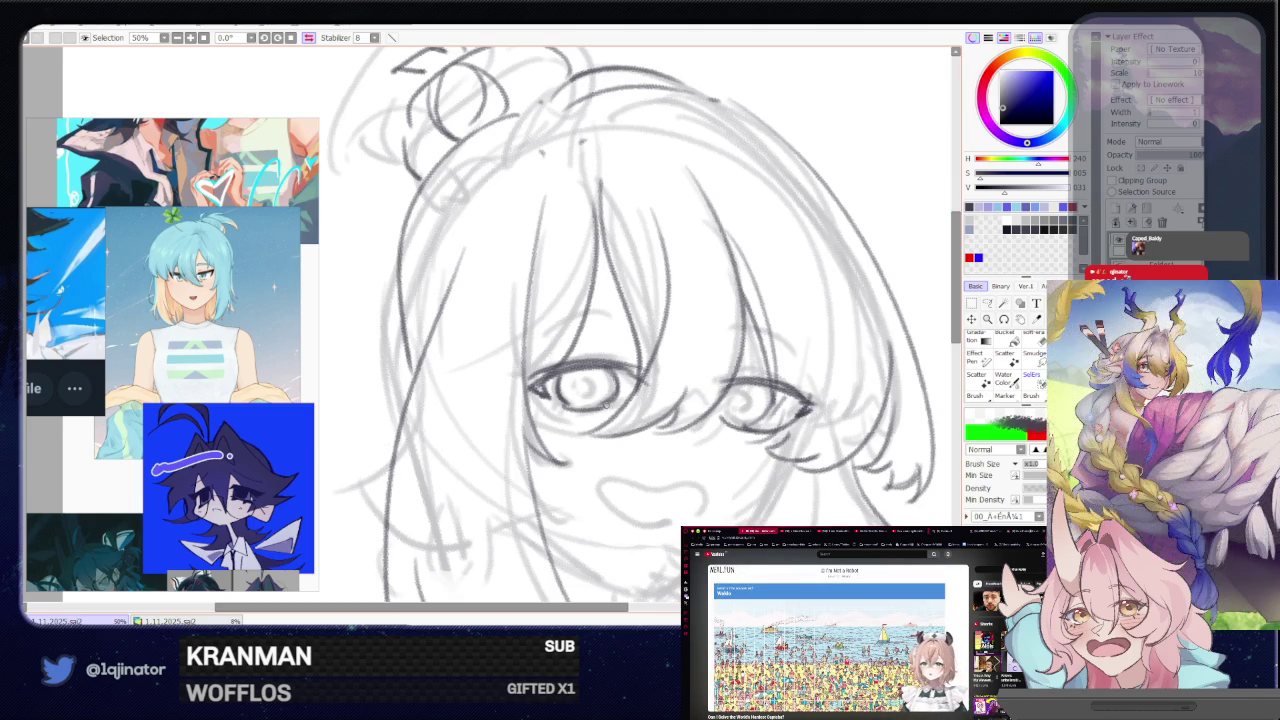
- Unmirror the view and redraw the eye lines darker
key("Insert")
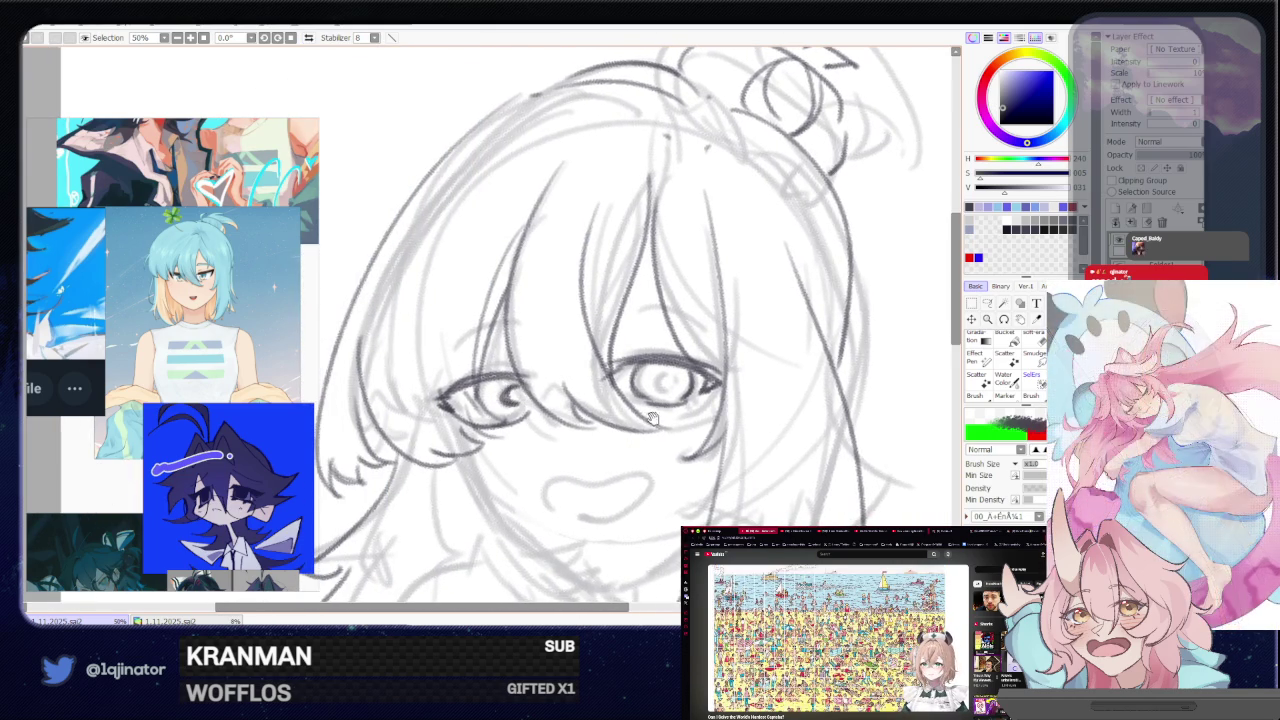
left_click_drag(516, 401, 456, 371)
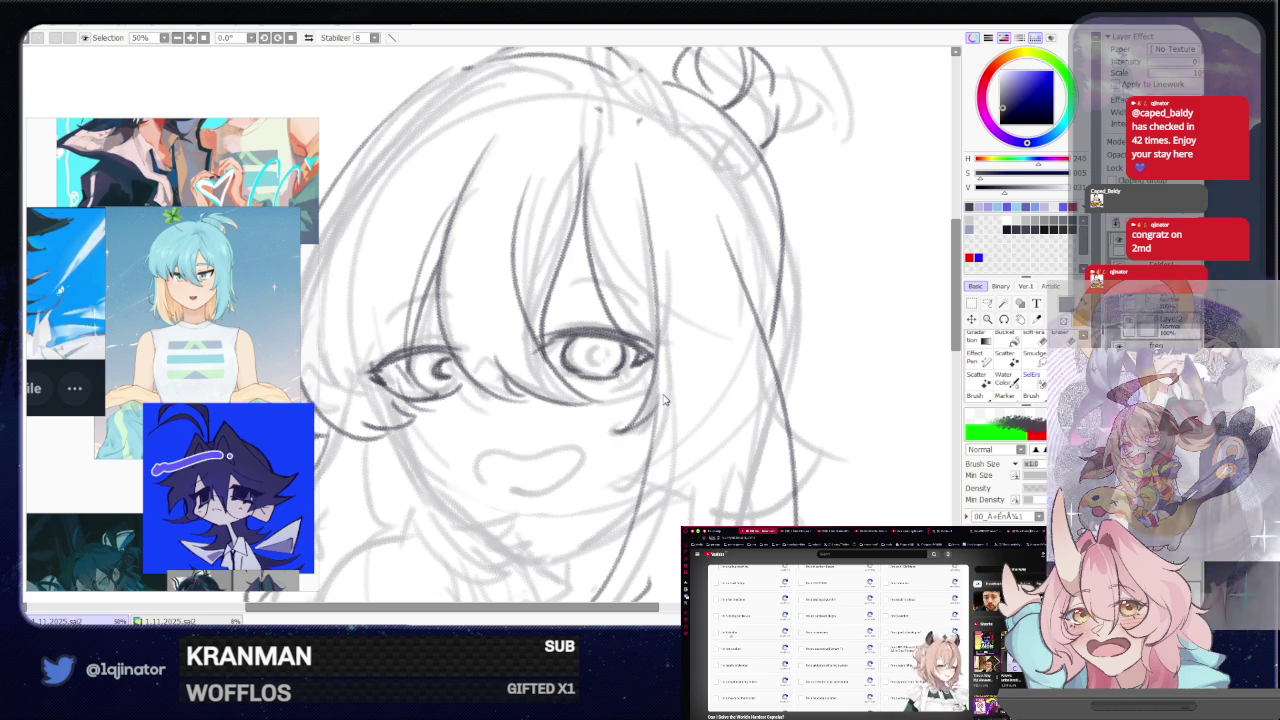
left_click_drag(601, 385, 584, 440)
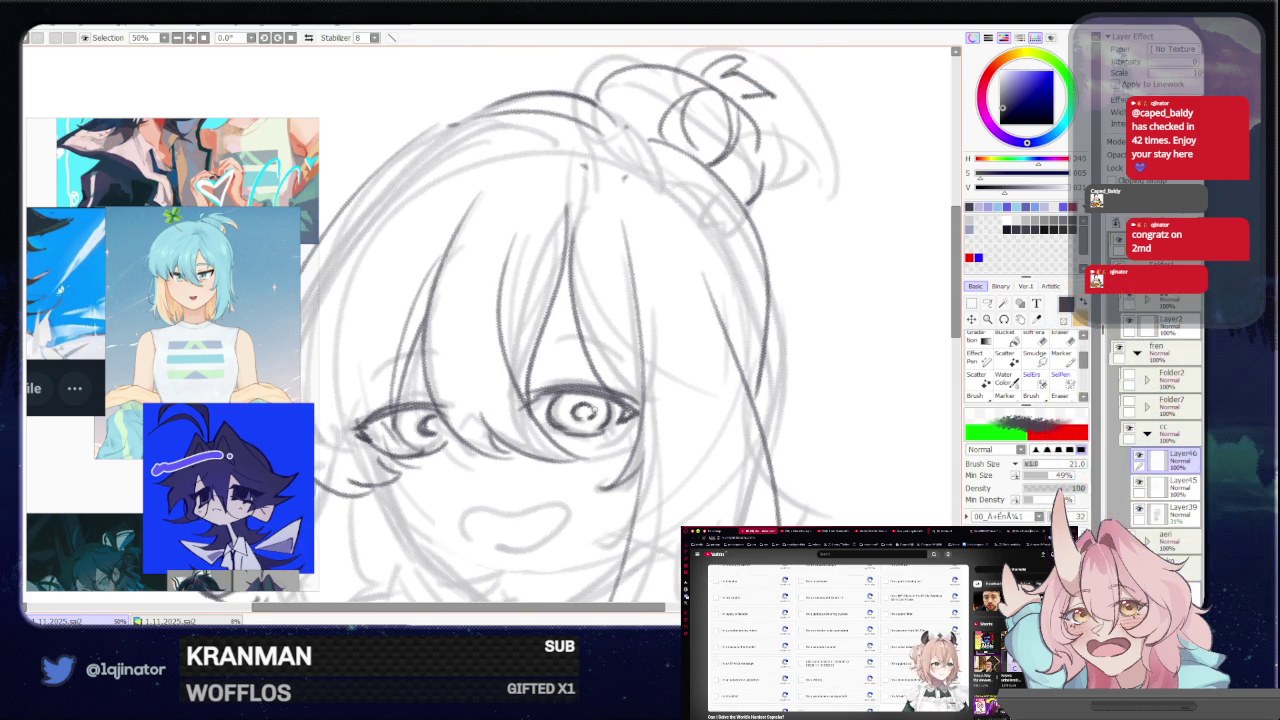
- Shift the face slightly right, then switch to the browser showing Illustration108_14.png
left_click_drag(570, 445, 597, 441)
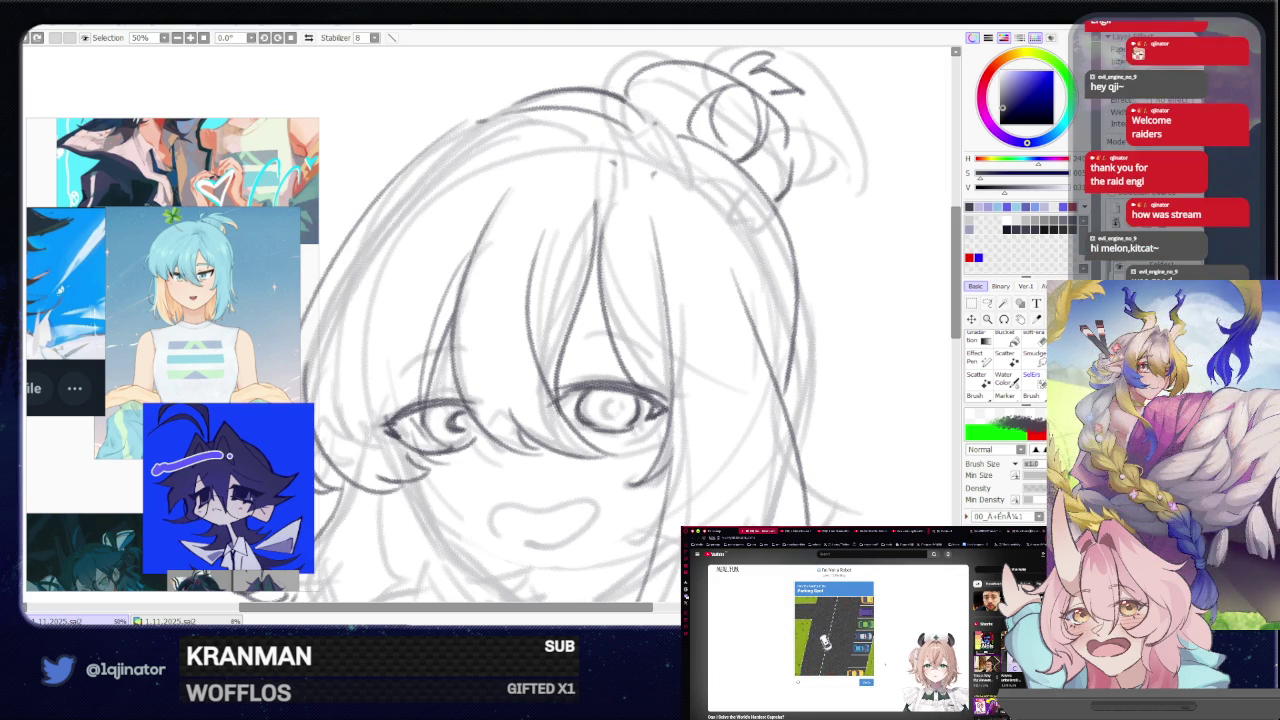
scroll(613, 414, "left", 4)
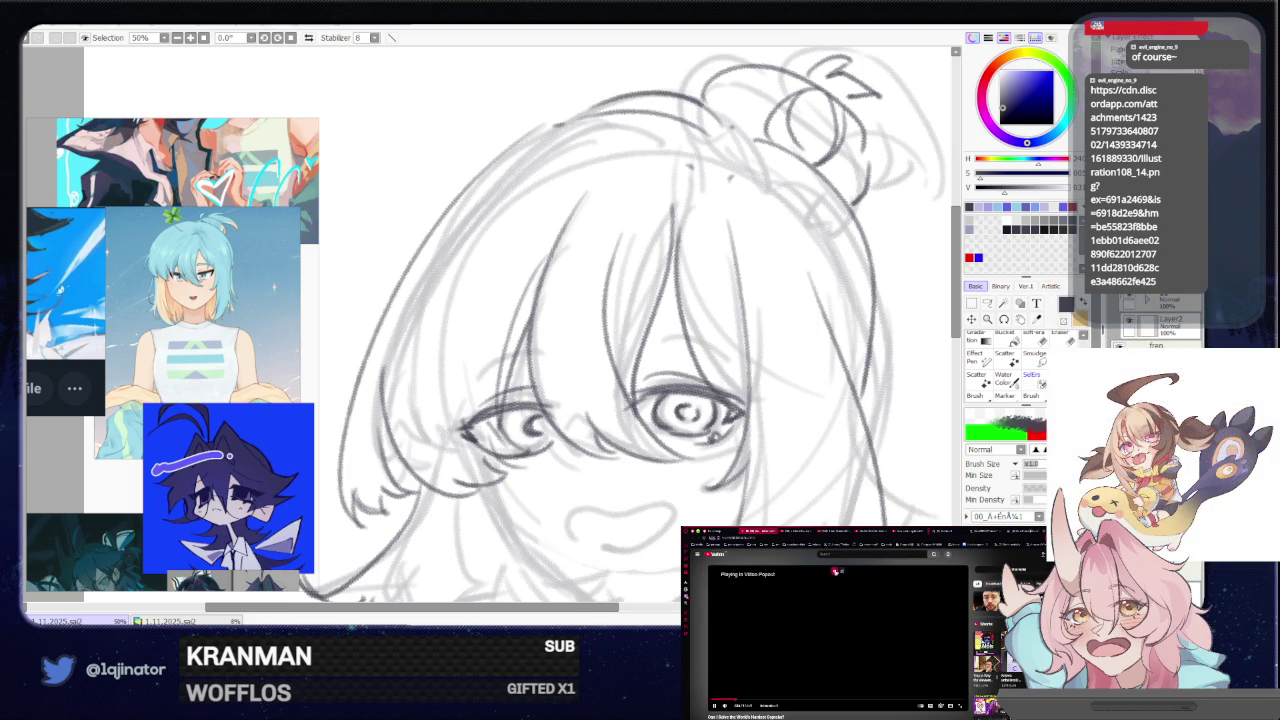
key("alt+Tab")
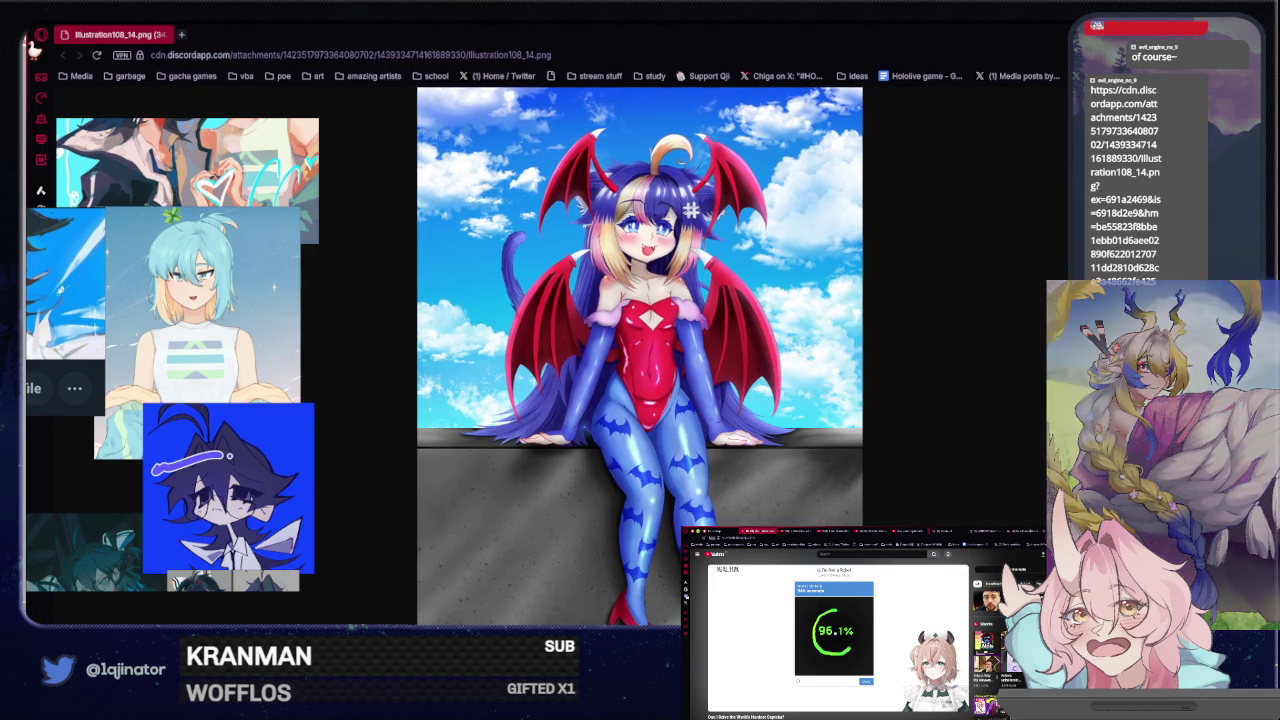
double_click(30, 38)
mouse_move(666, 34)
left_mouse_down()
mouse_move(385, 33)
mouse_move(372, 78)
mouse_move(393, 50)
left_mouse_up()
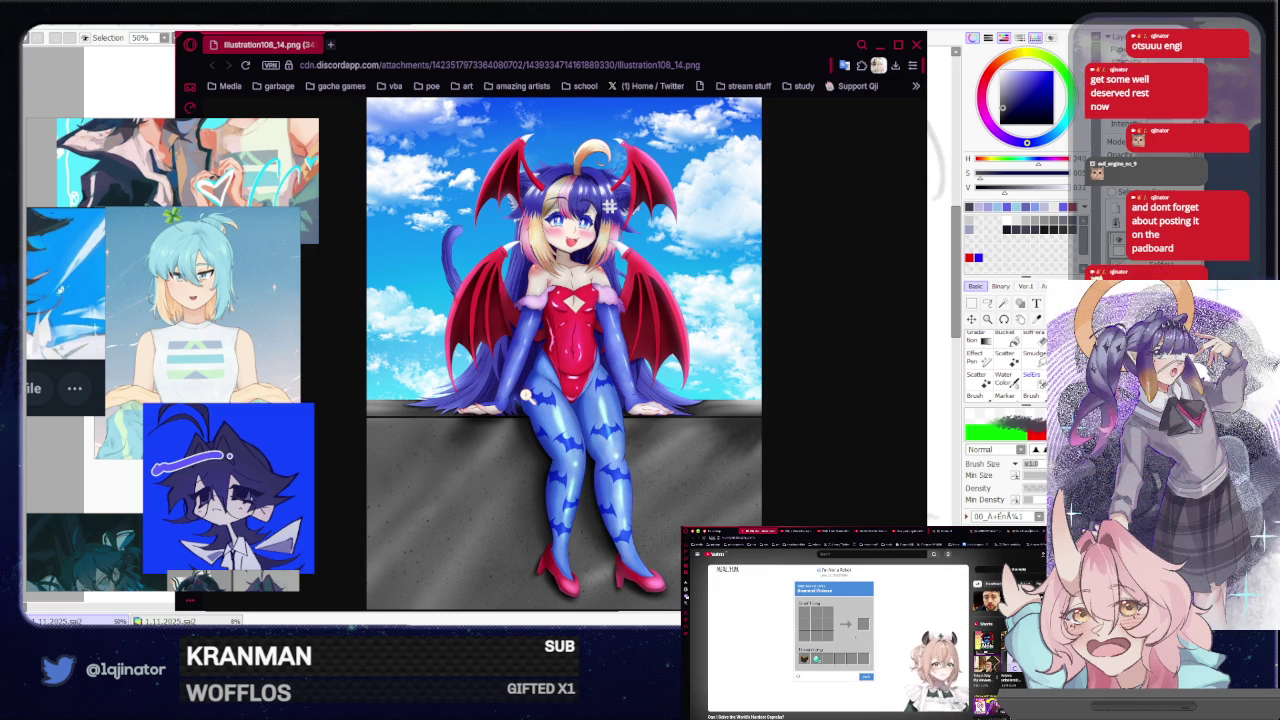
key("ctrl+w")
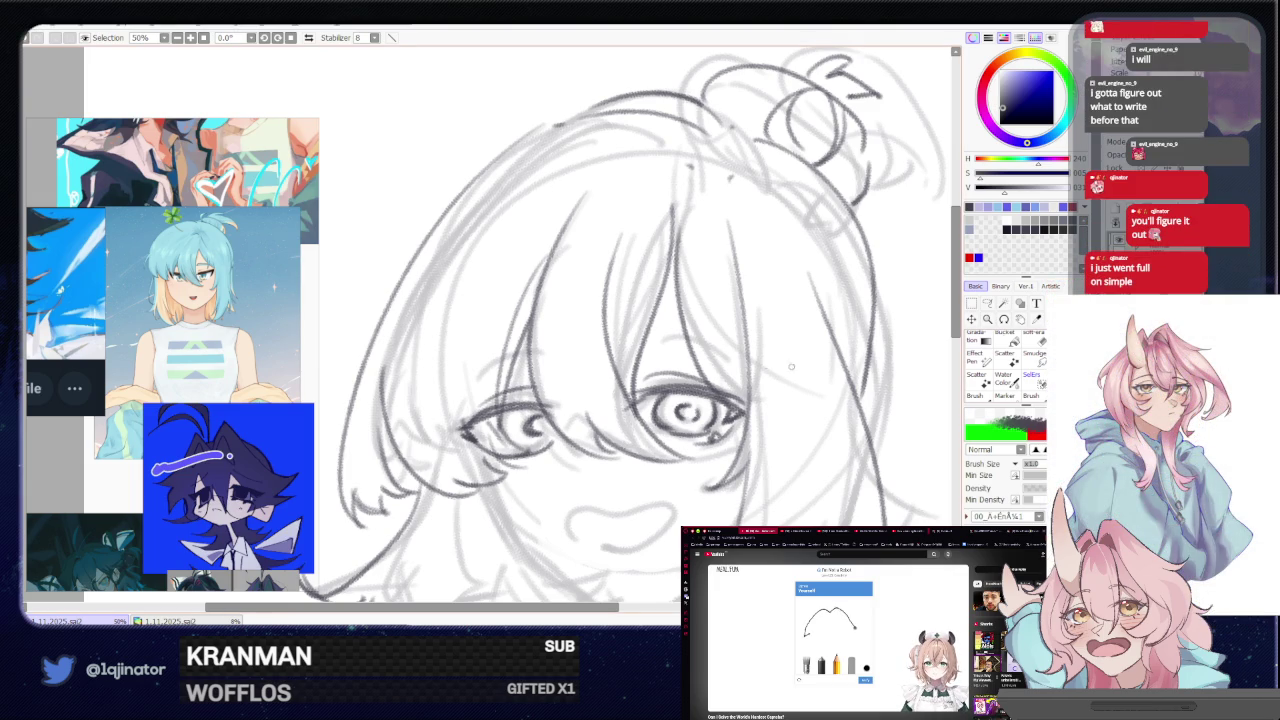
- Add curved pencil lines around the right eye and a short stroke near the left eye
left_click_drag(648, 334, 730, 350)
left_click_drag(630, 338, 698, 333)
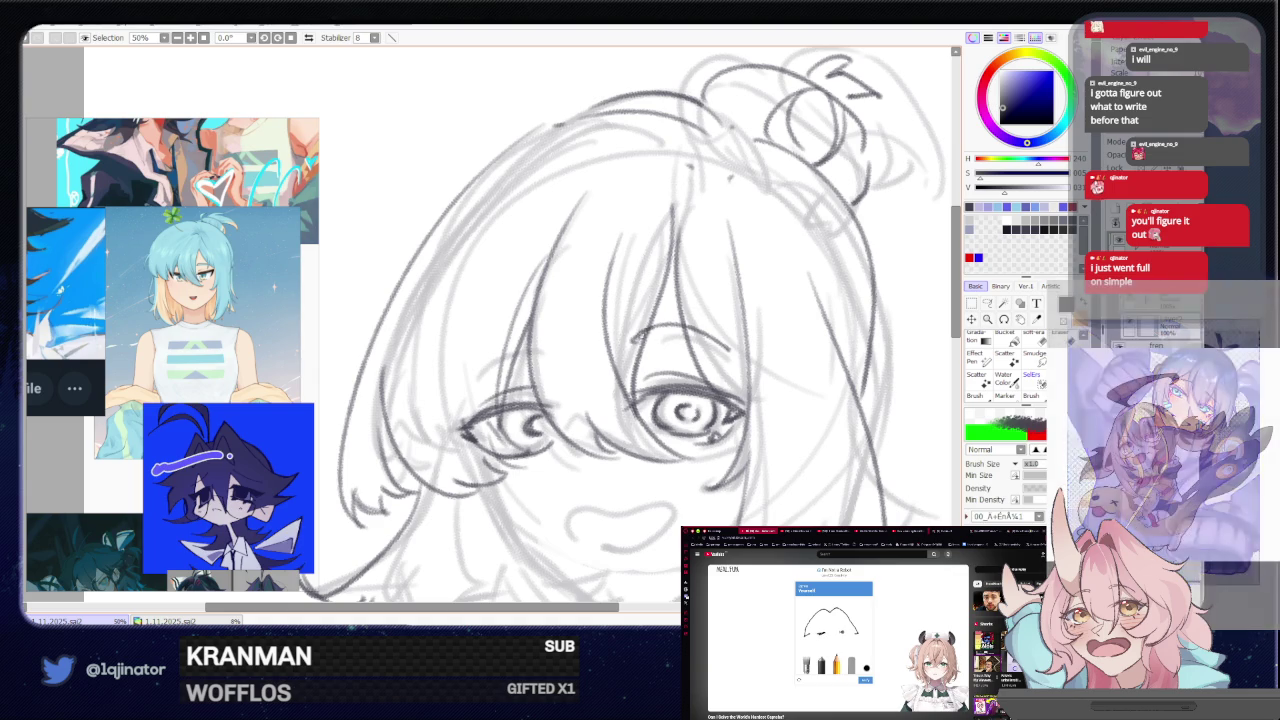
left_click_drag(527, 348, 490, 376)
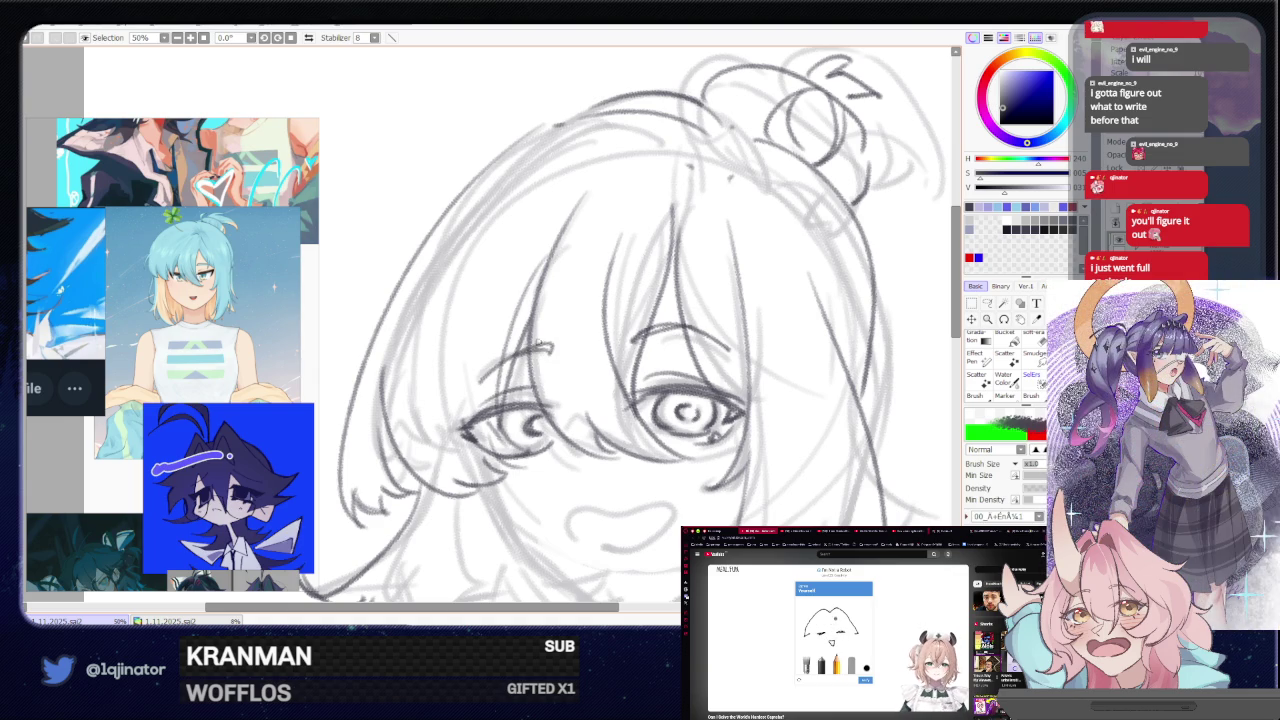
- Zoom out to the full page and make Layer46's eye and face lineart visible
scroll(700, 360, "down", 1)
scroll(800, 370, "down", 2)
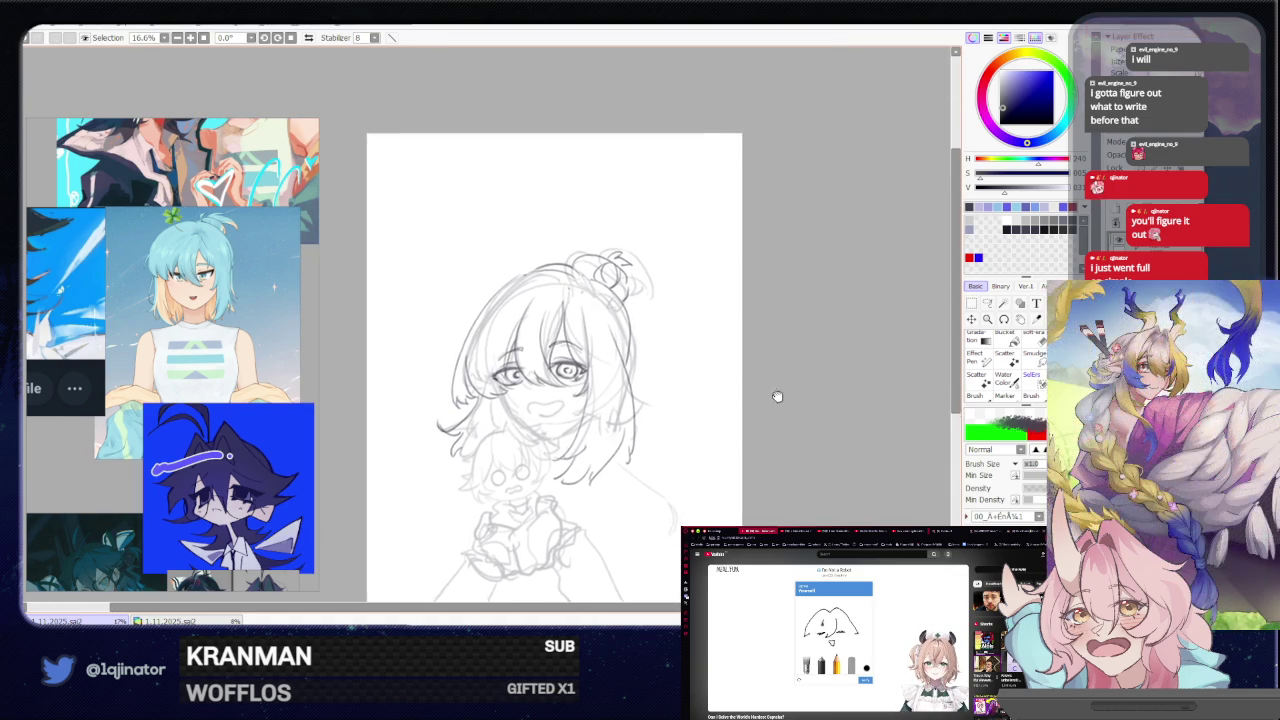
scroll(770, 397, "up", 2)
scroll(924, 410, "down", 1)
scroll(924, 410, "down", 1)
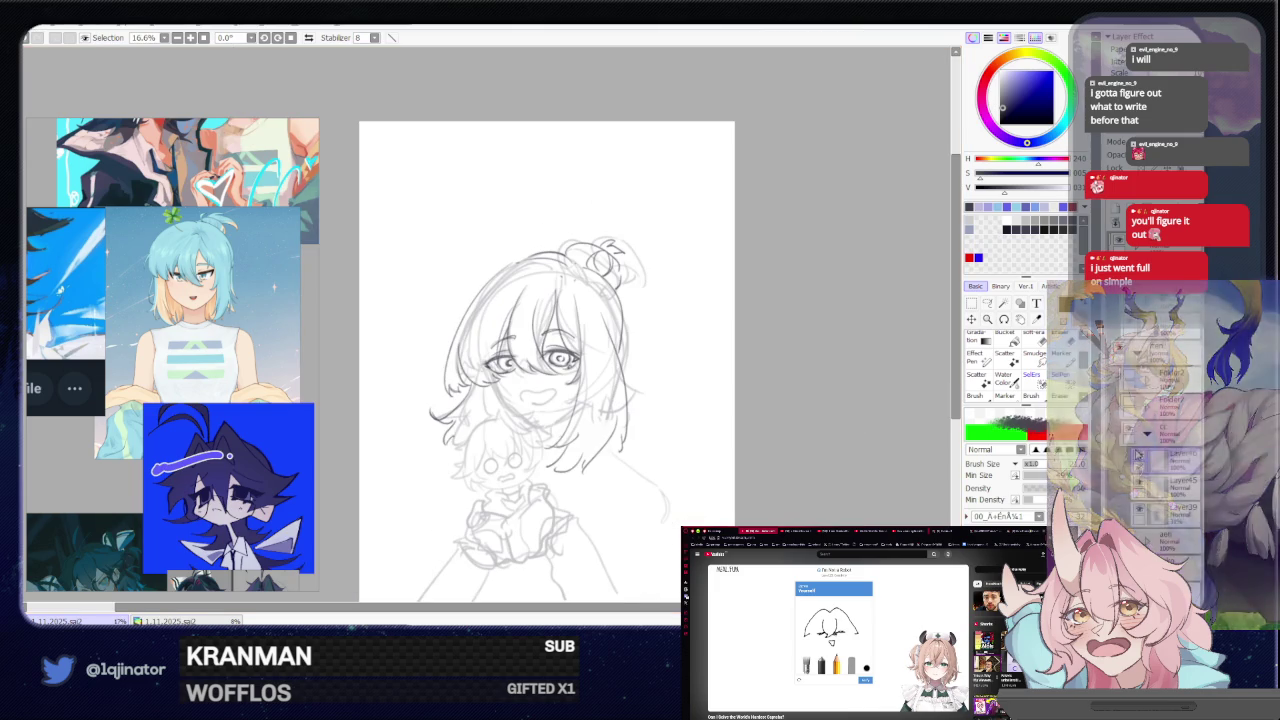
left_click(1139, 457)
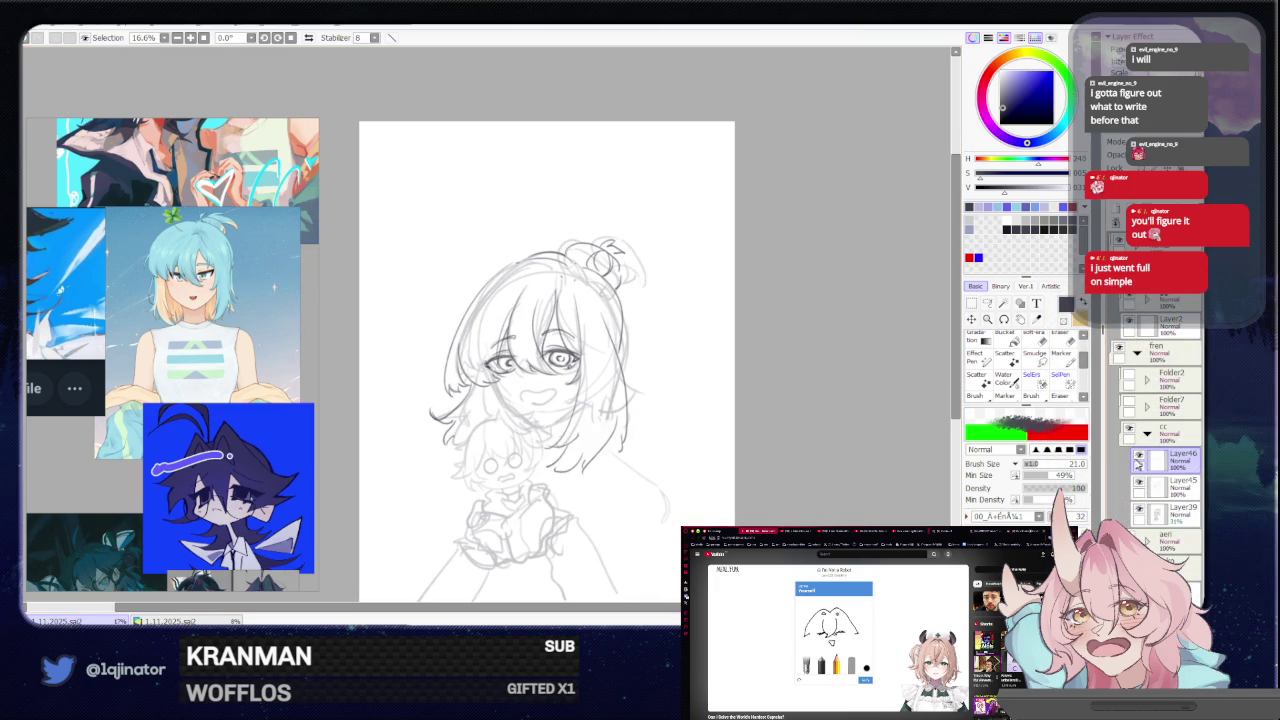
scroll(720, 450, "up", 1)
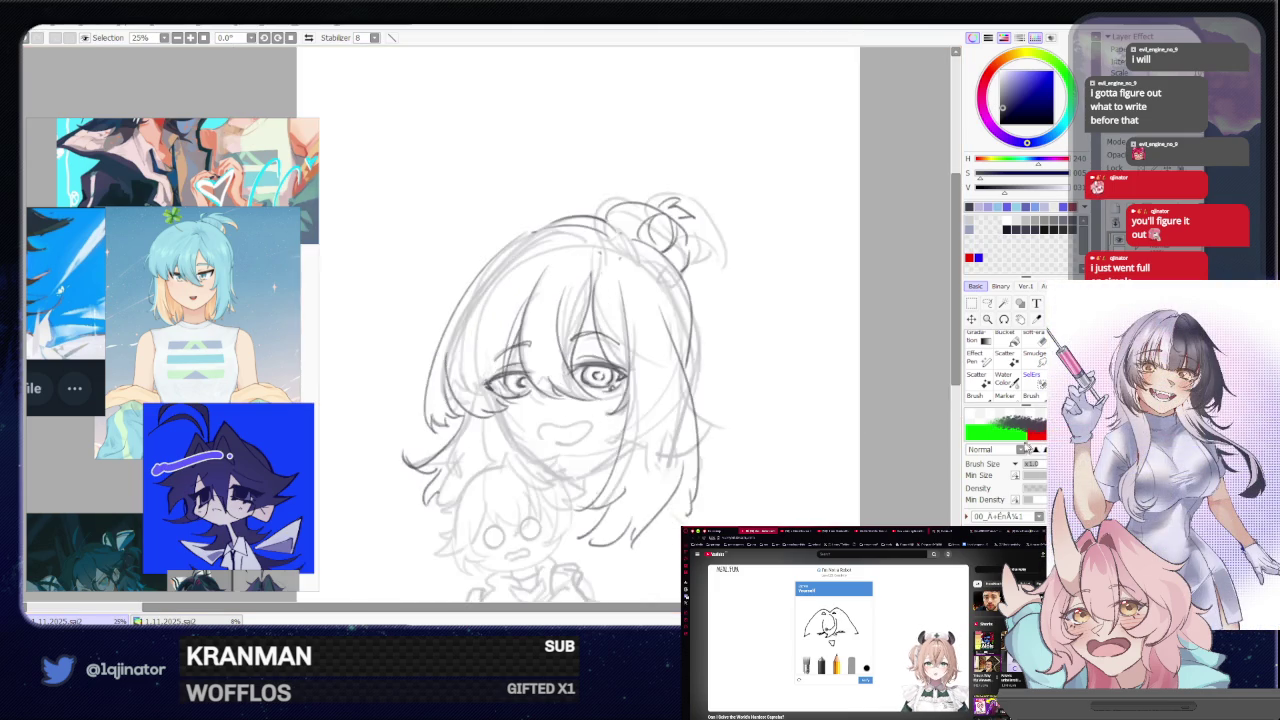
scroll(720, 450, "up", 1)
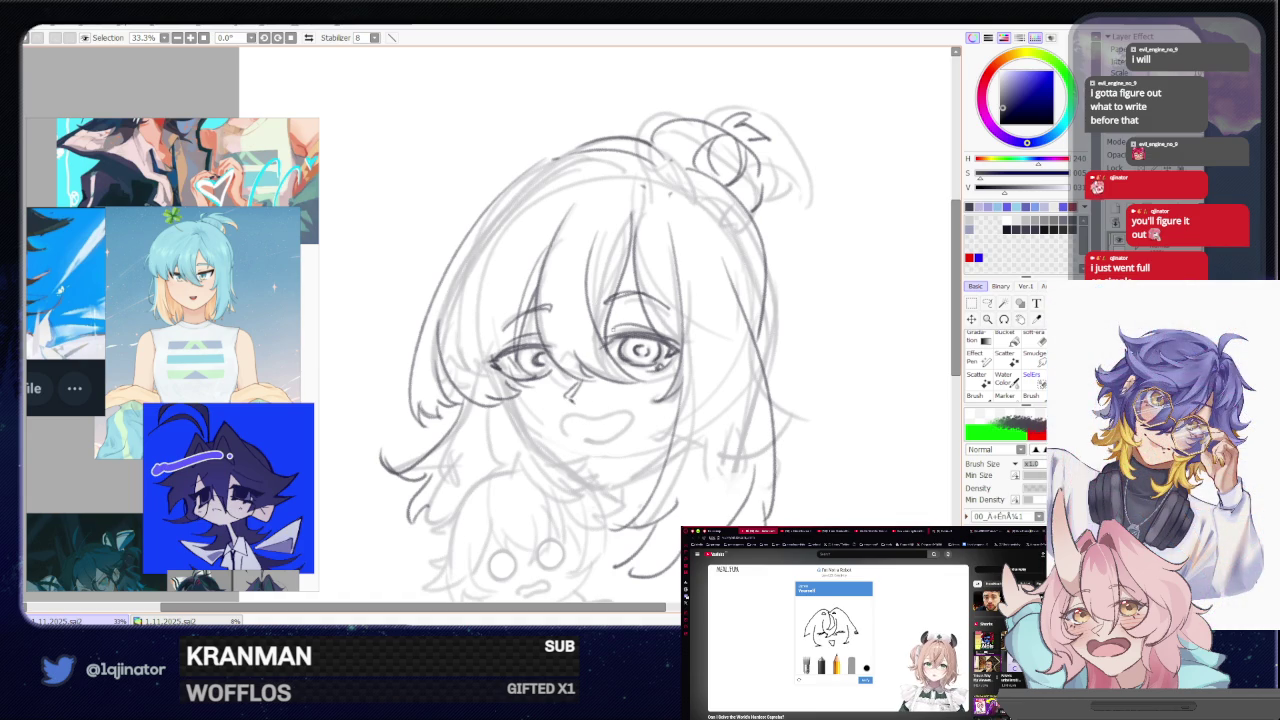
left_click_drag(808, 447, 794, 407)
left_click_drag(754, 480, 745, 414)
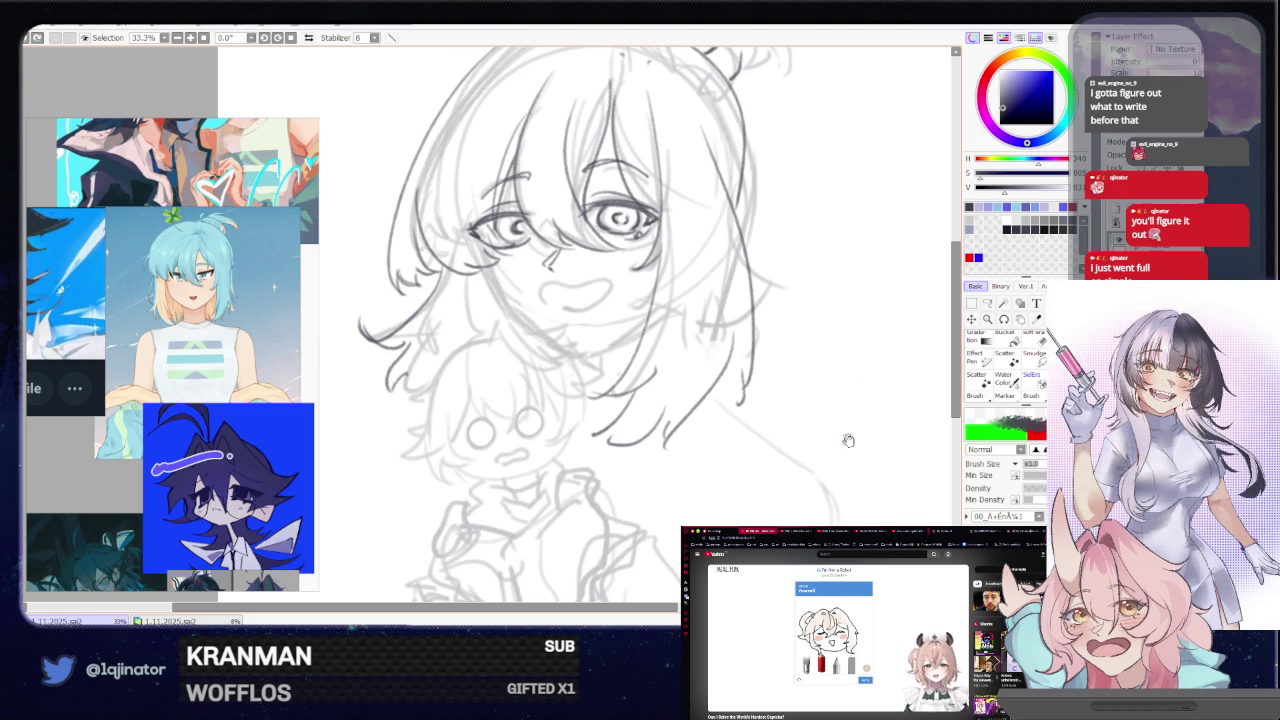
left_click_drag(846, 437, 763, 437)
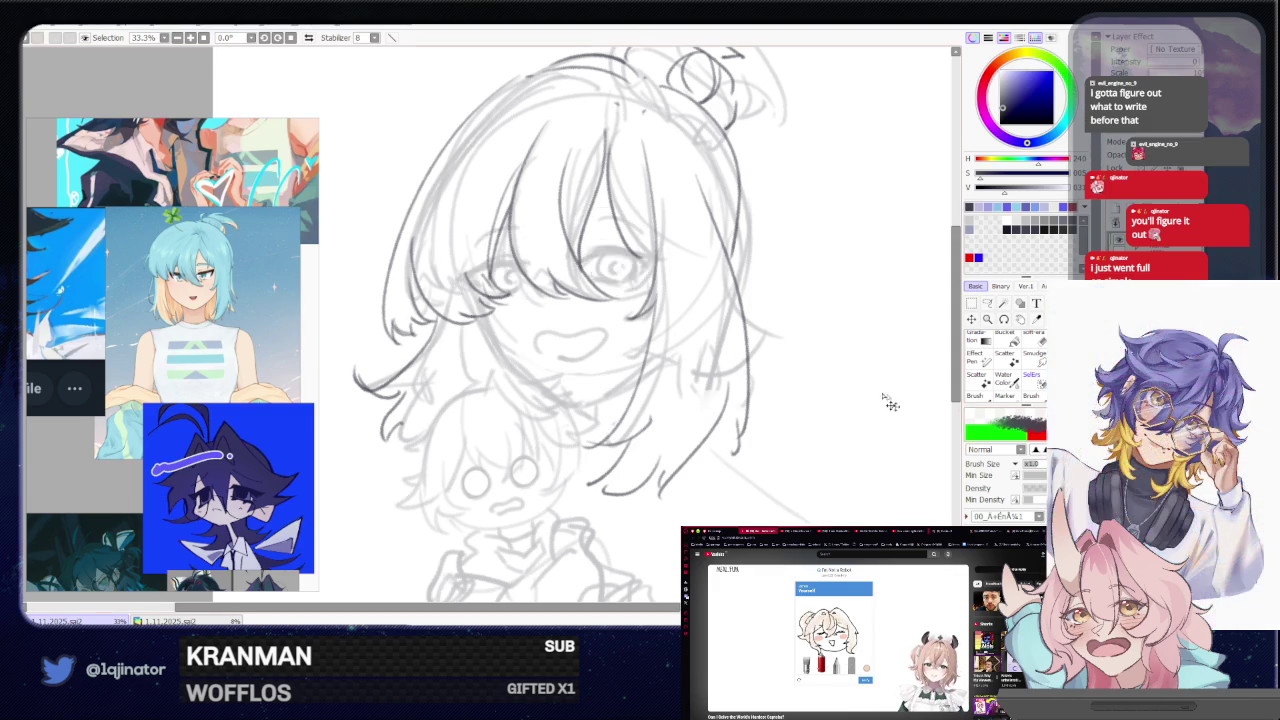
key("ctrl+plus")
key("e")
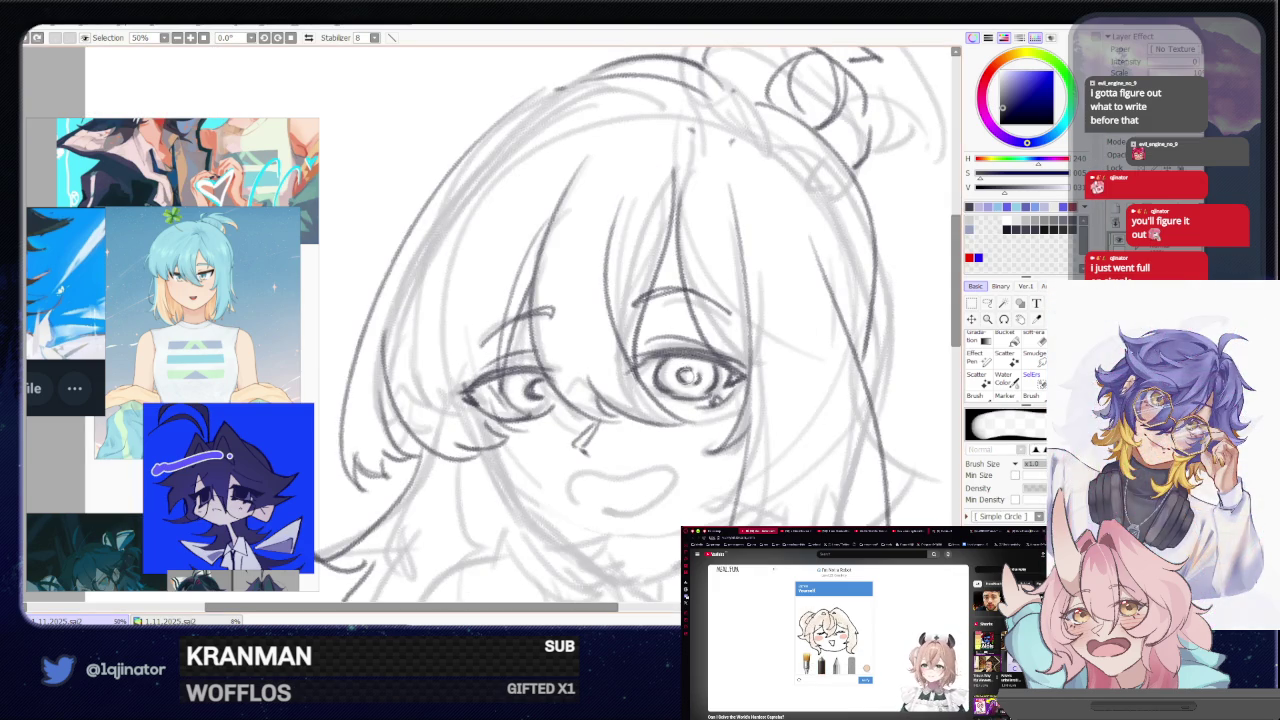
key("b")
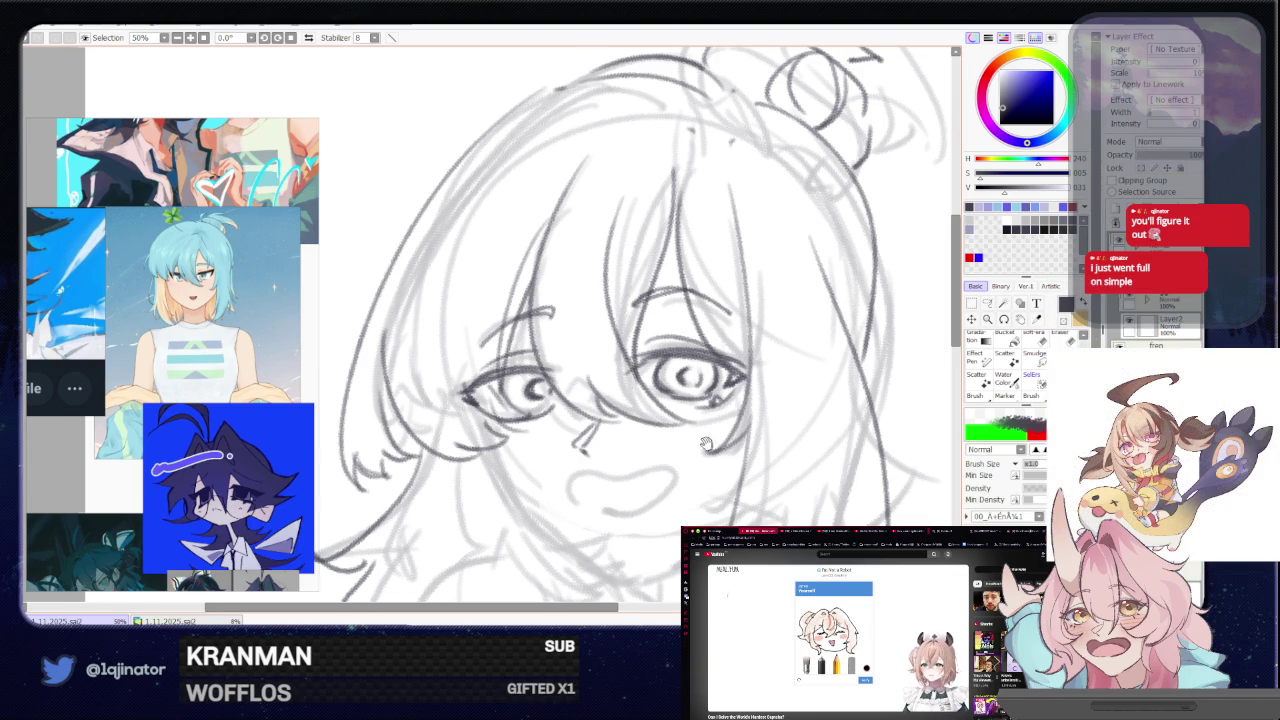
left_click_drag(710, 443, 700, 383)
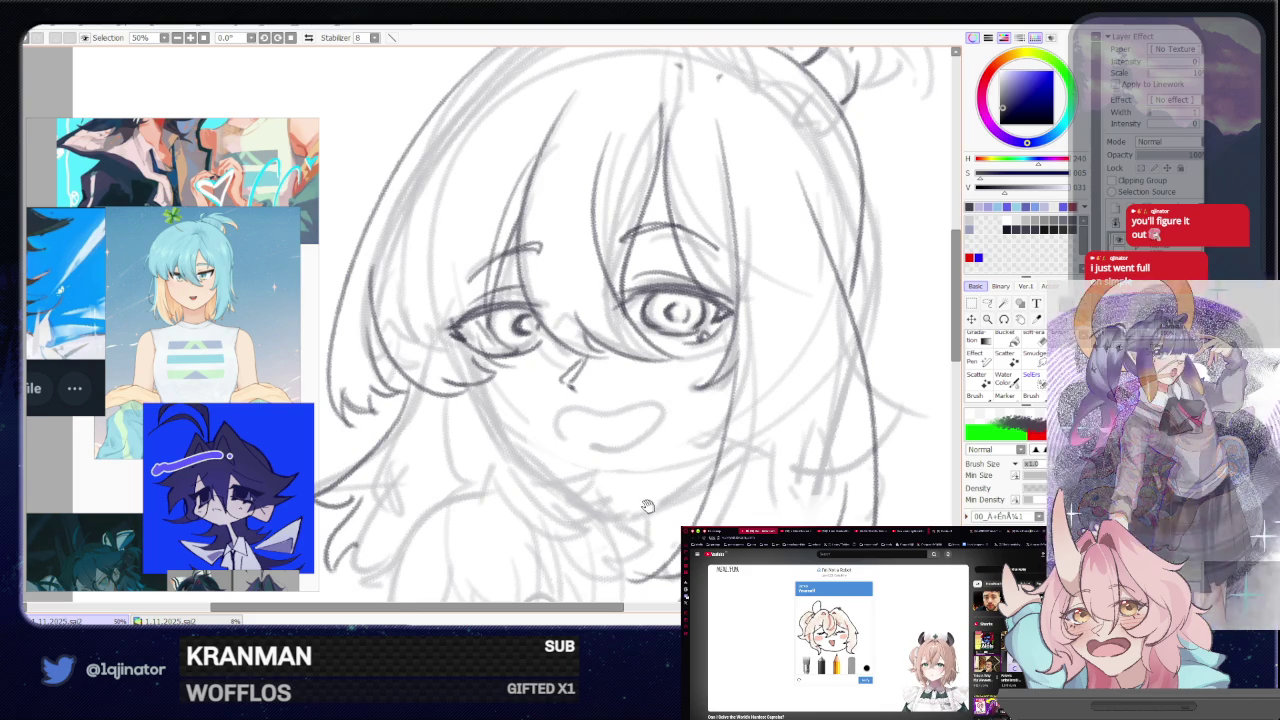
left_click_drag(655, 456, 651, 420)
scroll(651, 420, "down", 2)
scroll(651, 420, "down", 2)
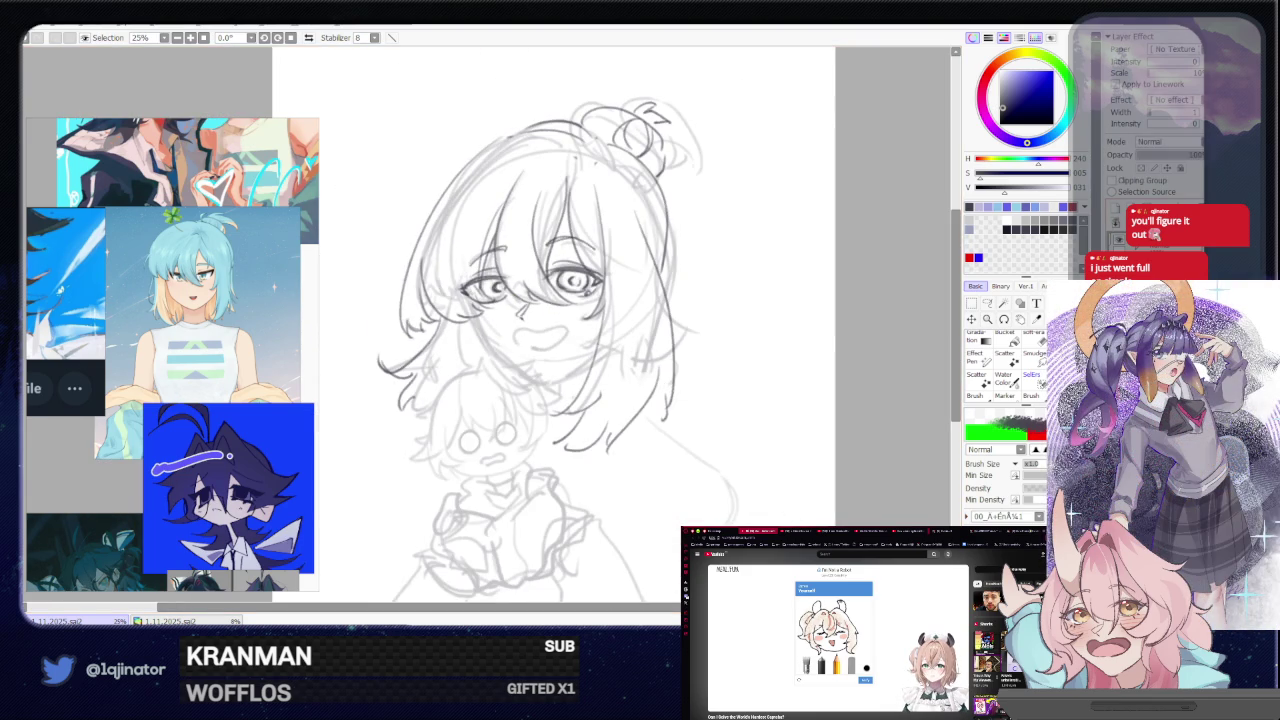
scroll(609, 392, "up", 1)
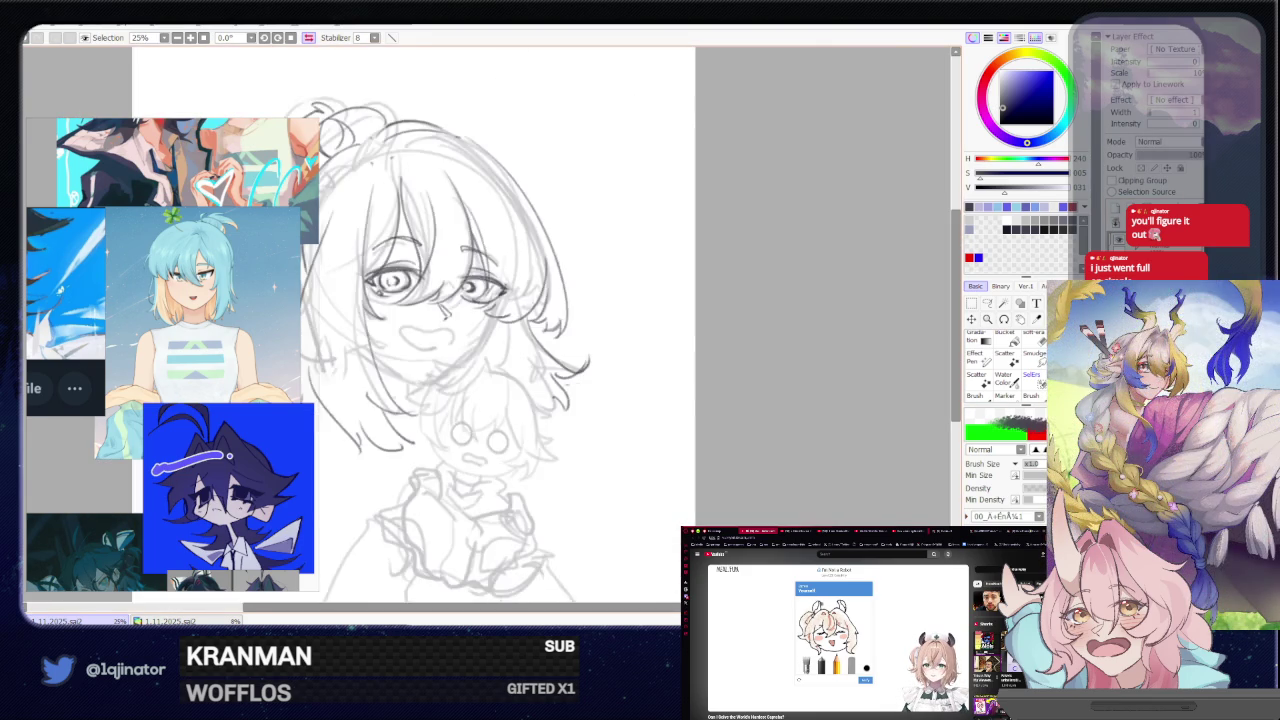
left_click_drag(609, 392, 682, 368)
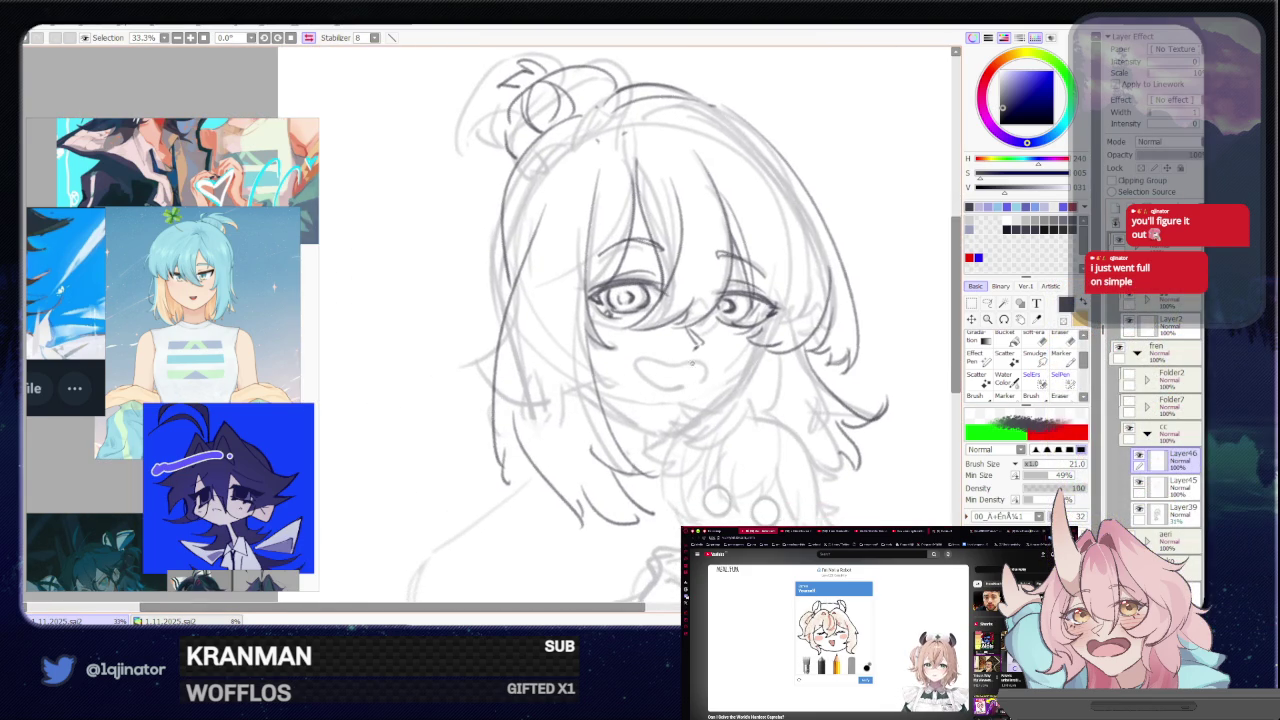
- Try several inner mouth strokes, keeping a line along the lower mouth
mouse_move(658, 365)
left_mouse_down()
mouse_move(637, 360)
mouse_move(637, 376)
mouse_move(686, 365)
mouse_move(696, 390)
left_mouse_up()
key("ctrl+z")
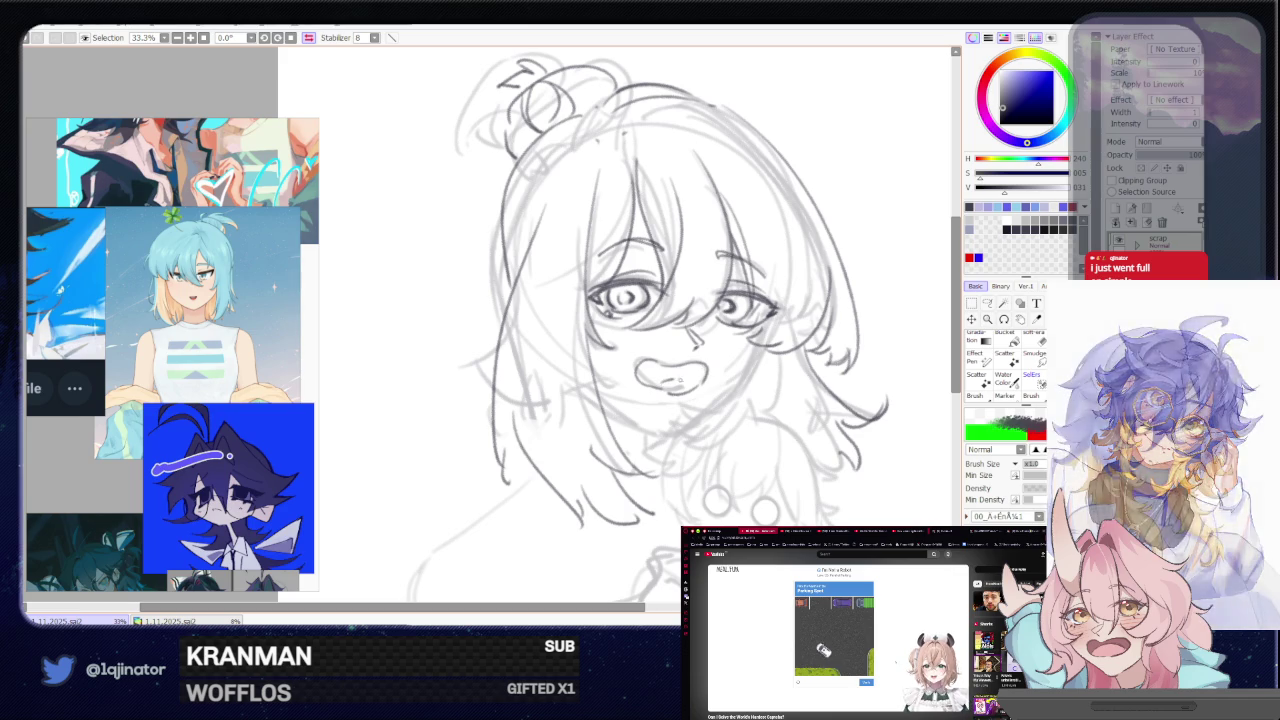
key("ctrl+z")
left_click_drag(652, 388, 690, 382)
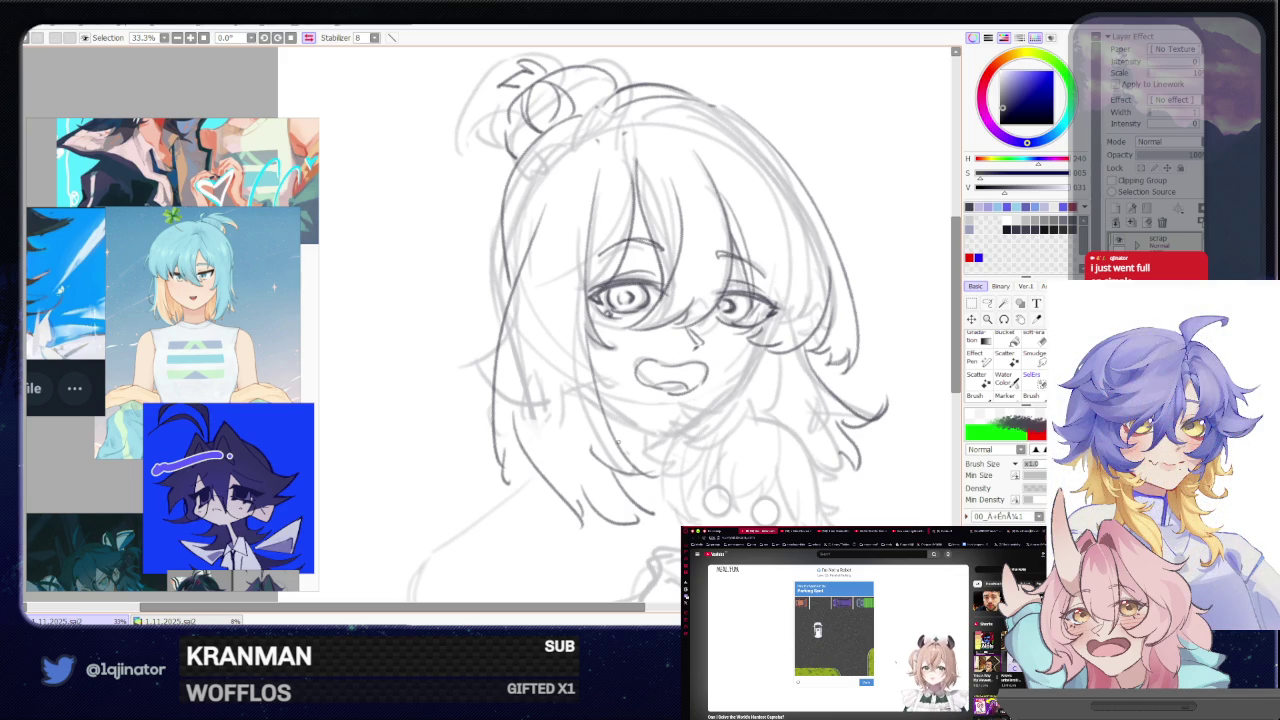
key("ctrl+z")
left_click_drag(646, 380, 682, 390)
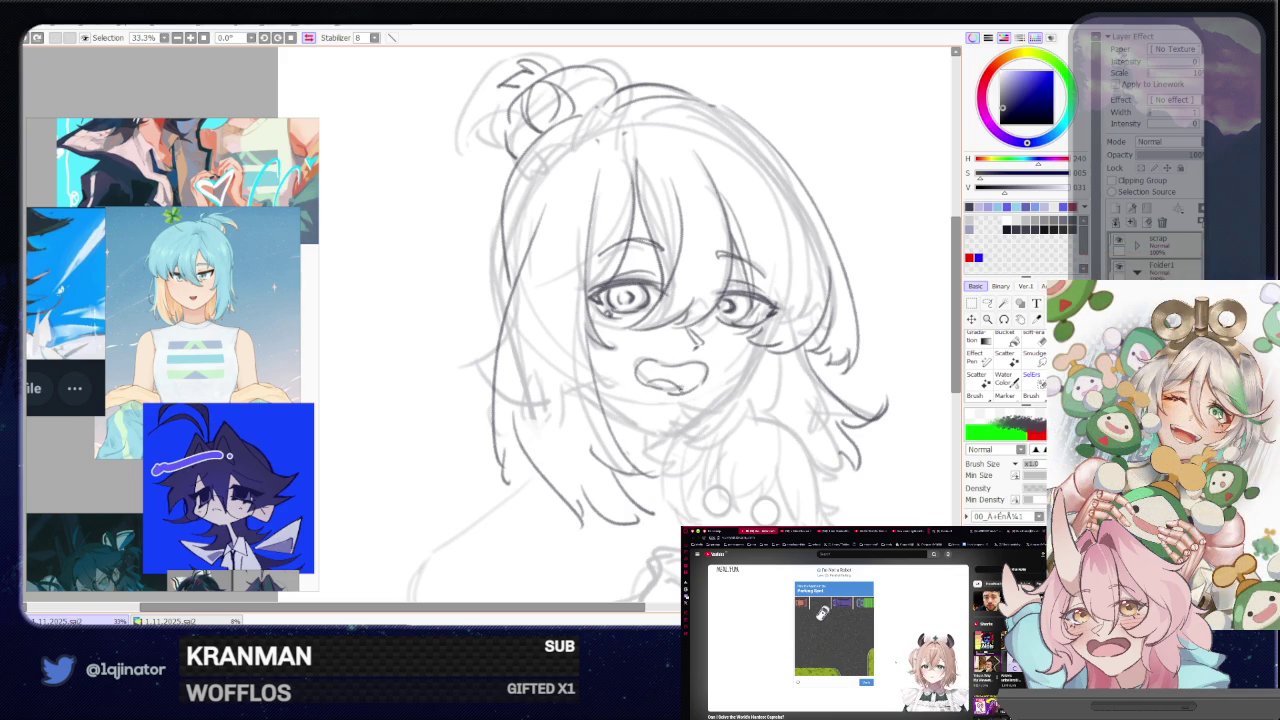
key("ctrl+z")
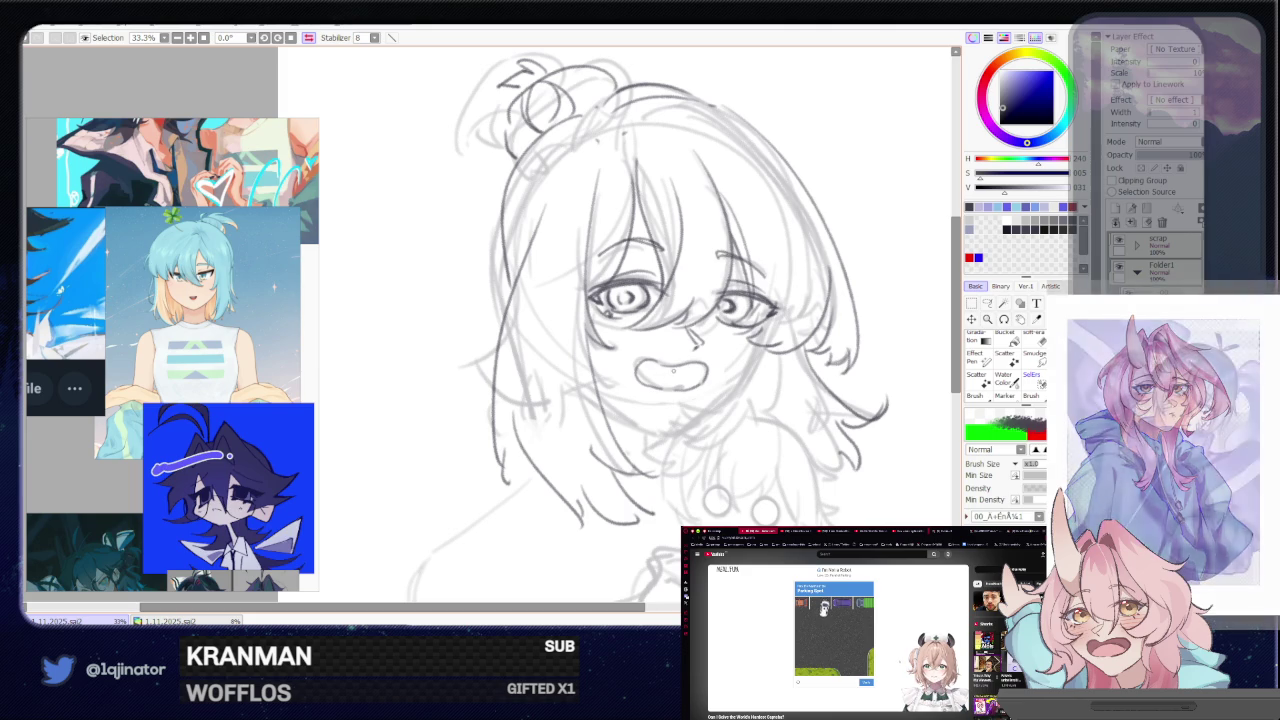
left_click_drag(646, 380, 684, 387)
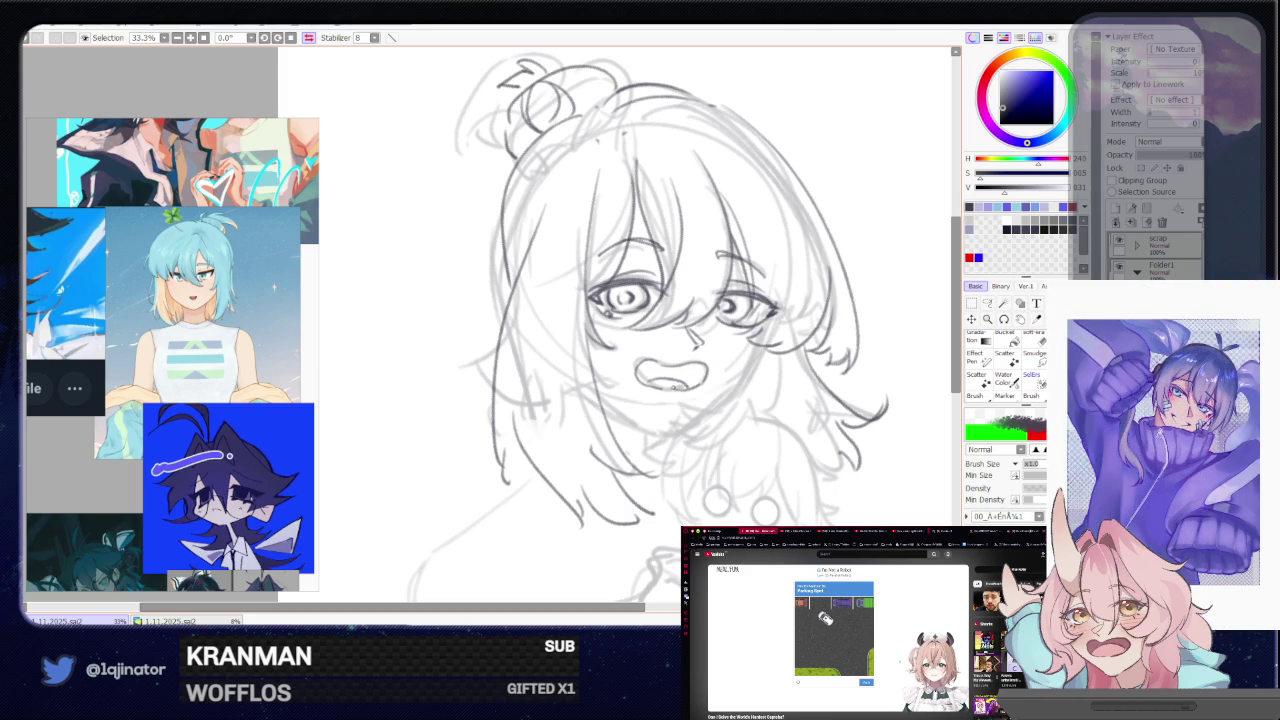
- Lasso and transform the mouth into place, then tilt the view about 20 degrees clockwise
left_click_drag(785, 391, 670, 384)
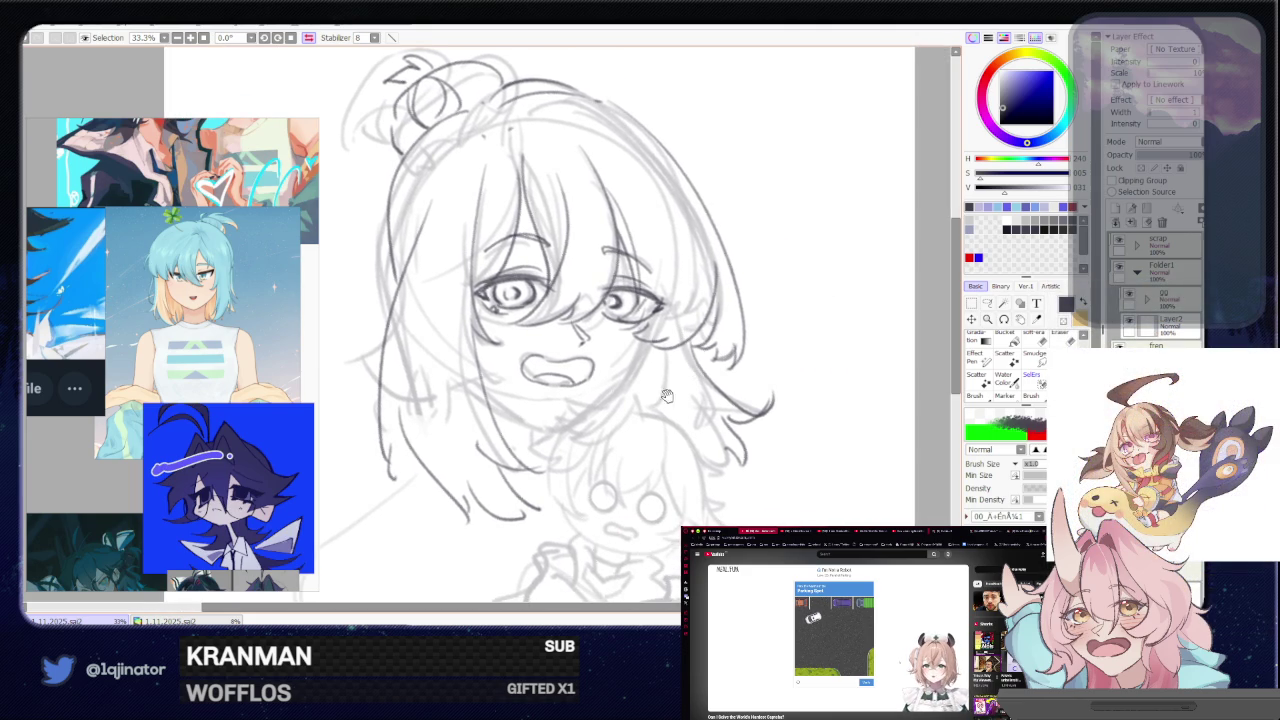
key("l")
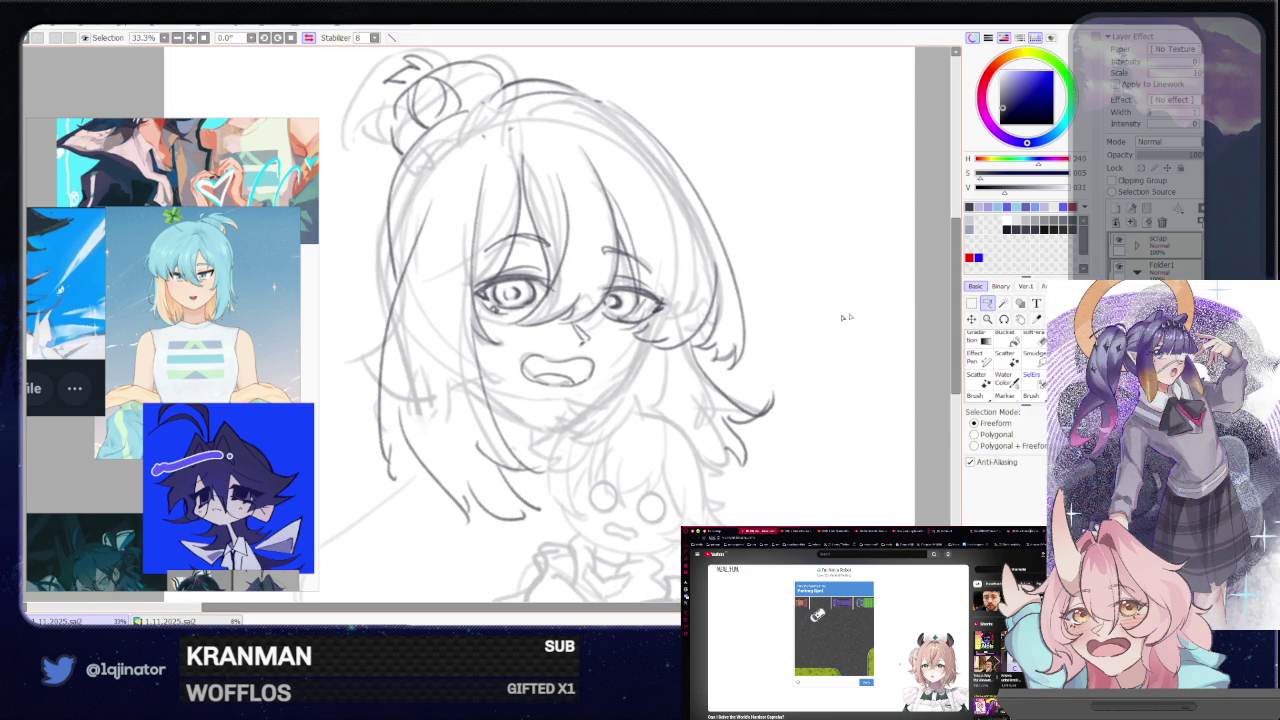
mouse_move(568, 355)
left_mouse_down()
mouse_move(514, 372)
mouse_move(618, 380)
mouse_move(586, 356)
left_mouse_up()
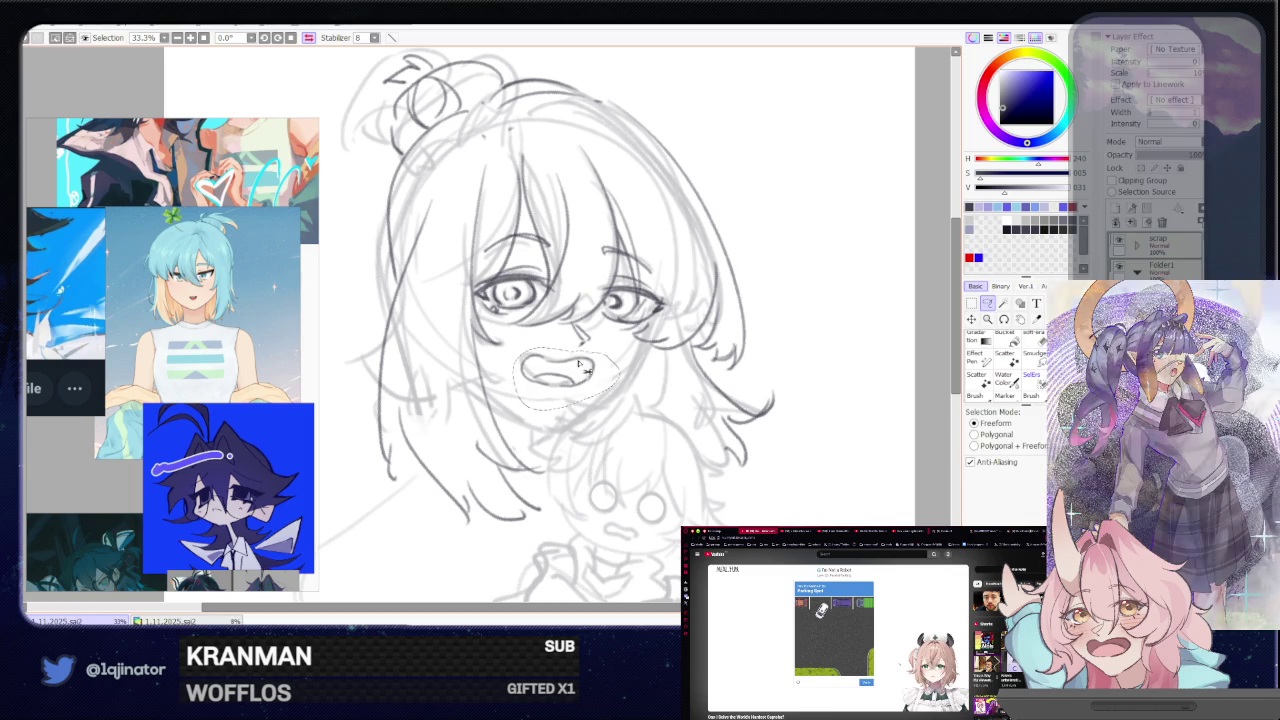
key("ctrl+t")
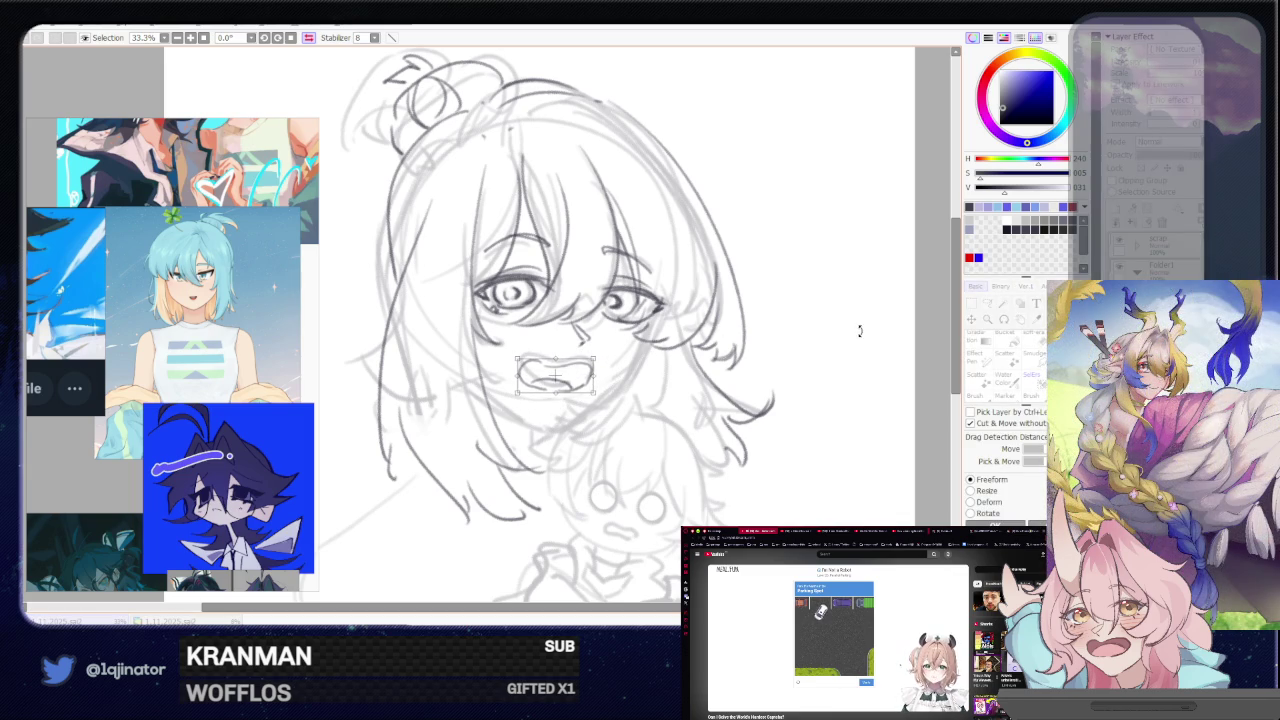
key("Return")
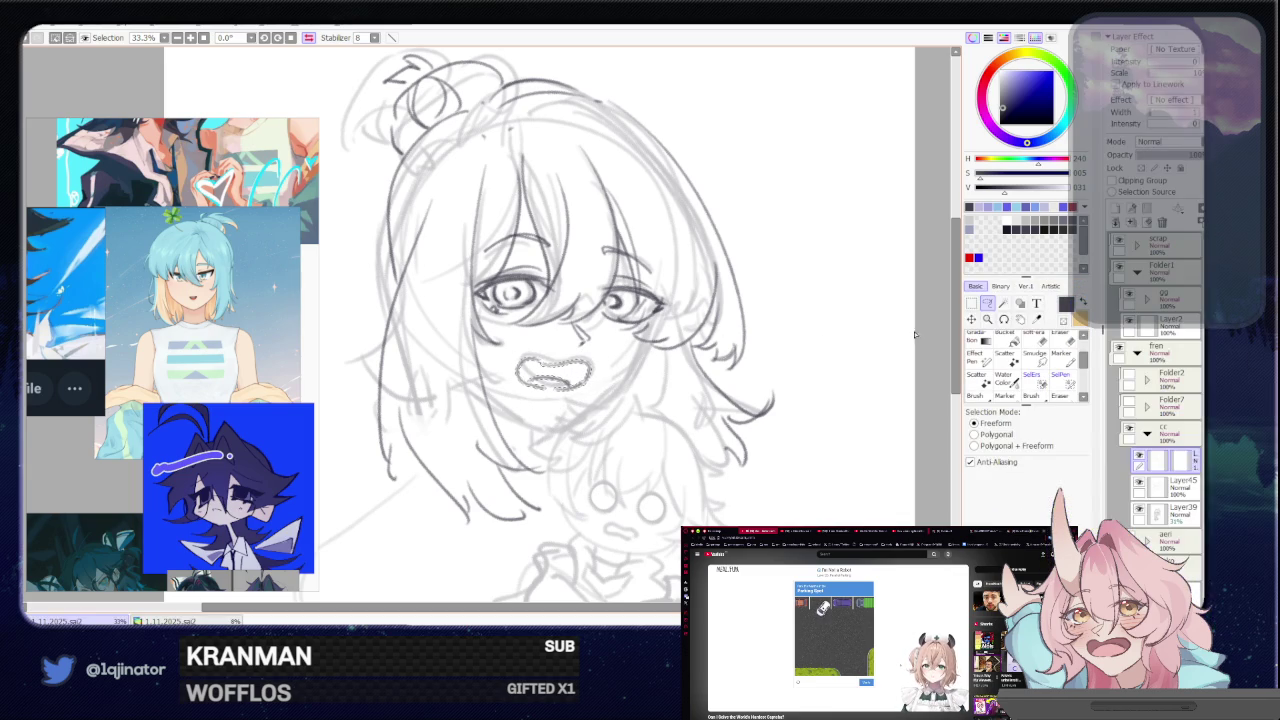
key("n")
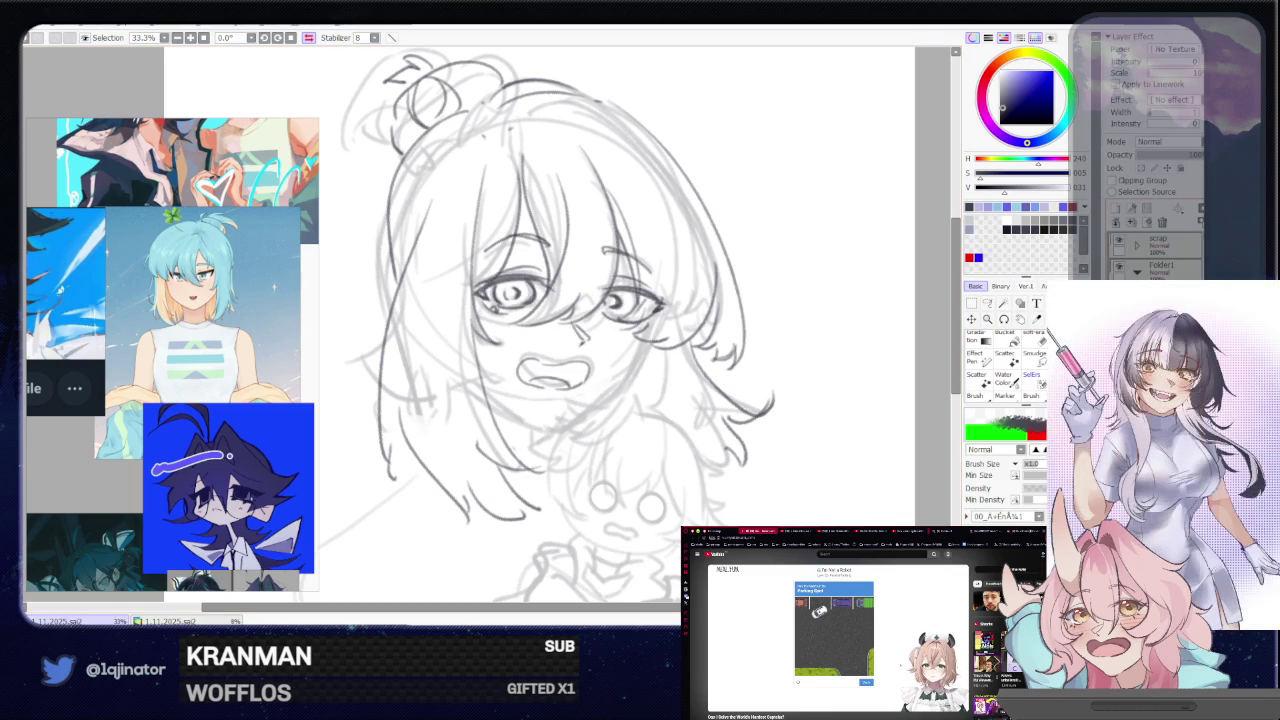
left_click_drag(639, 451, 590, 472)
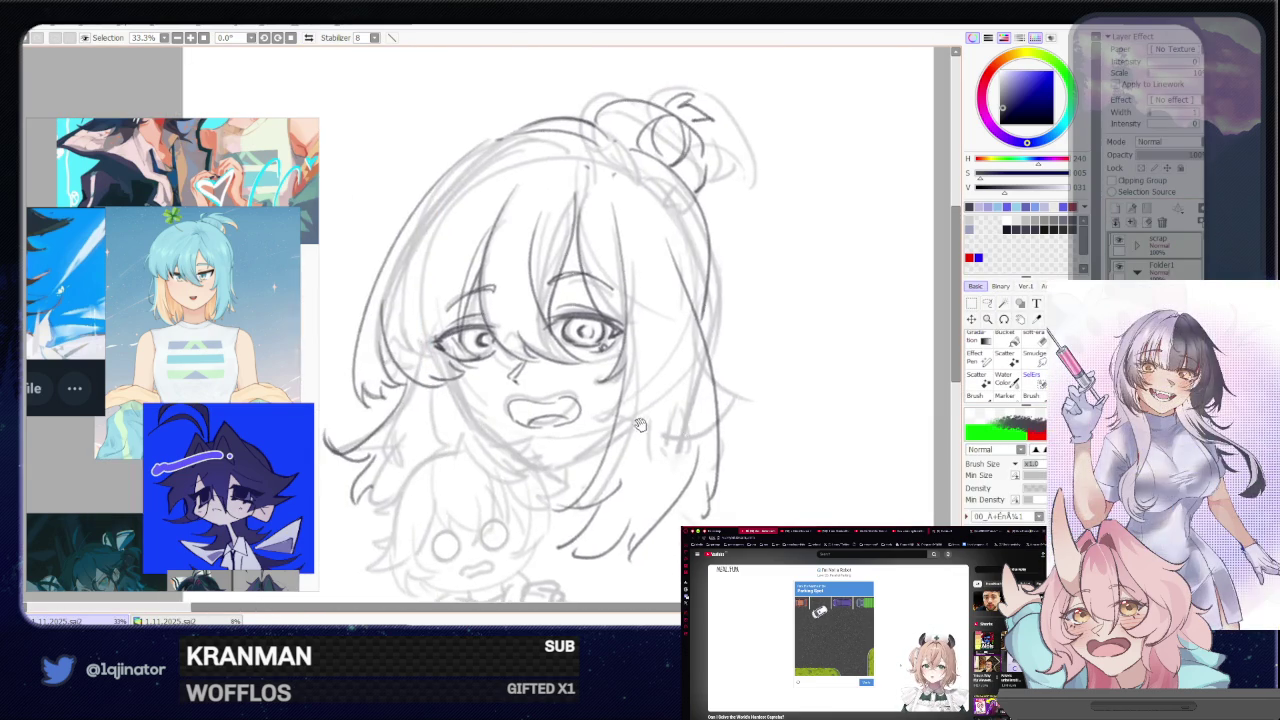
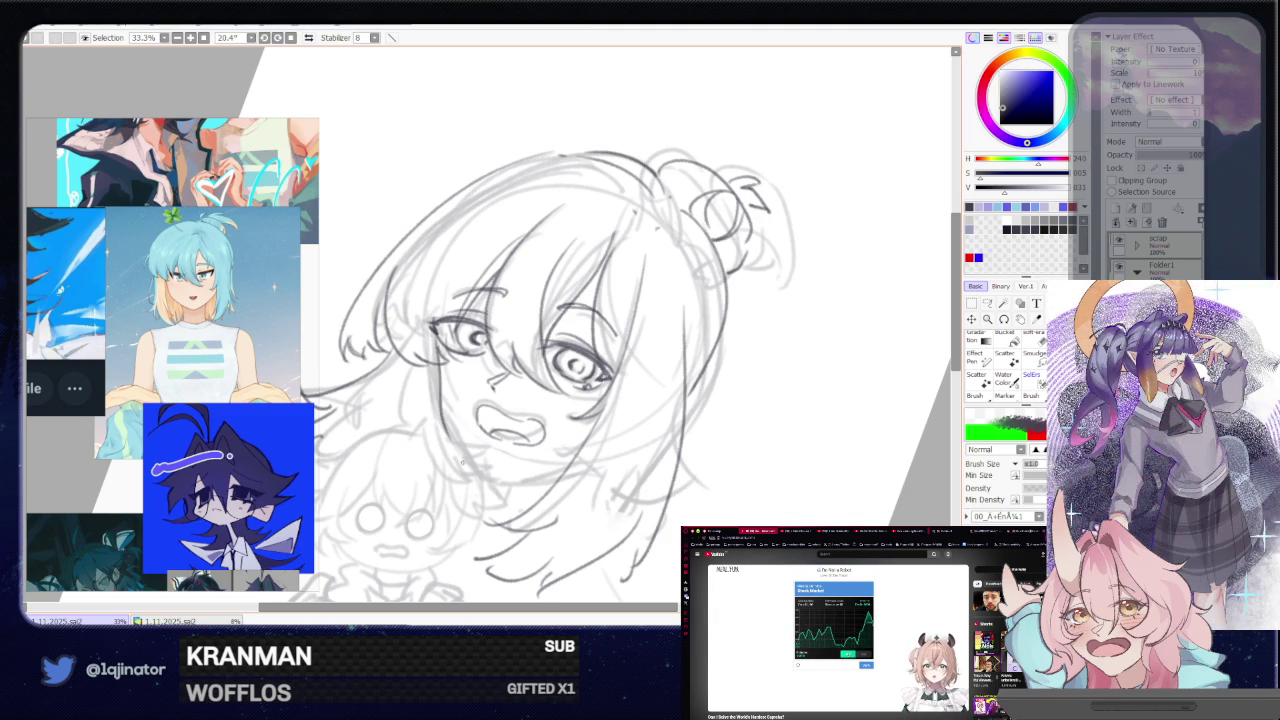
- Reset the view rotation to upright and zoom out to see the whole page
left_click(308, 37)
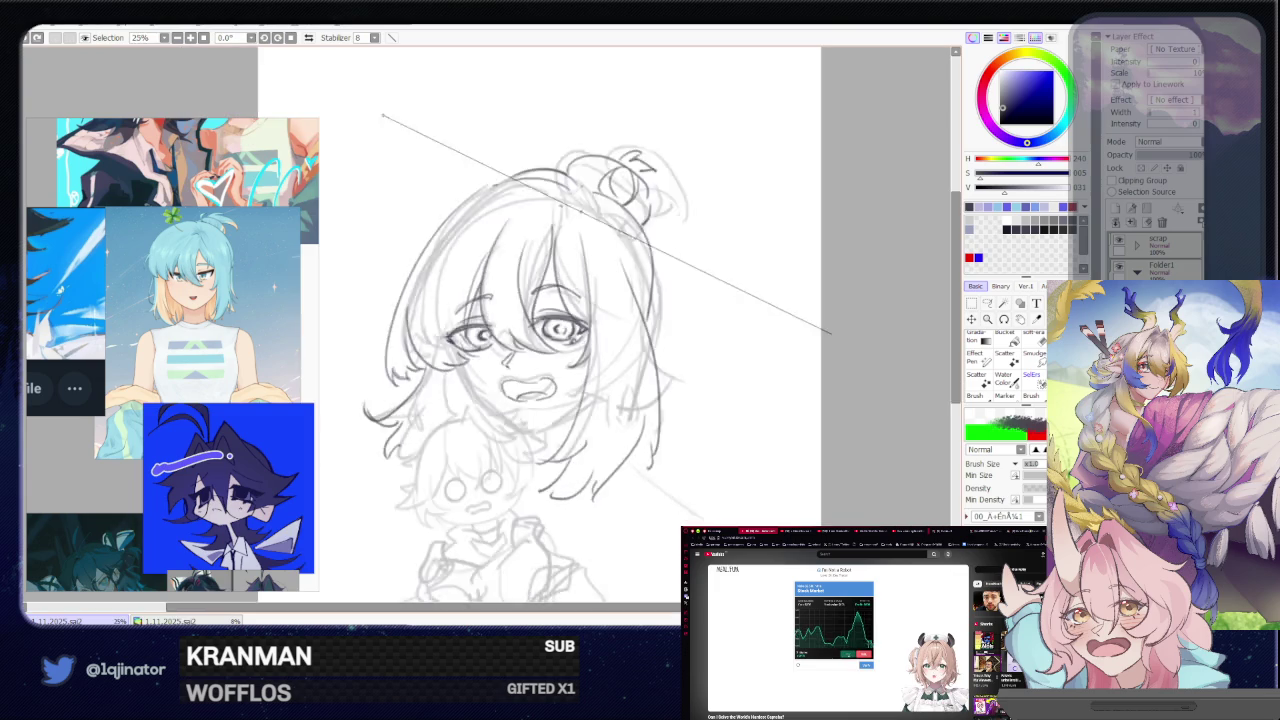
key("ctrl+minus")
key("ctrl+minus")
key("ctrl+minus")
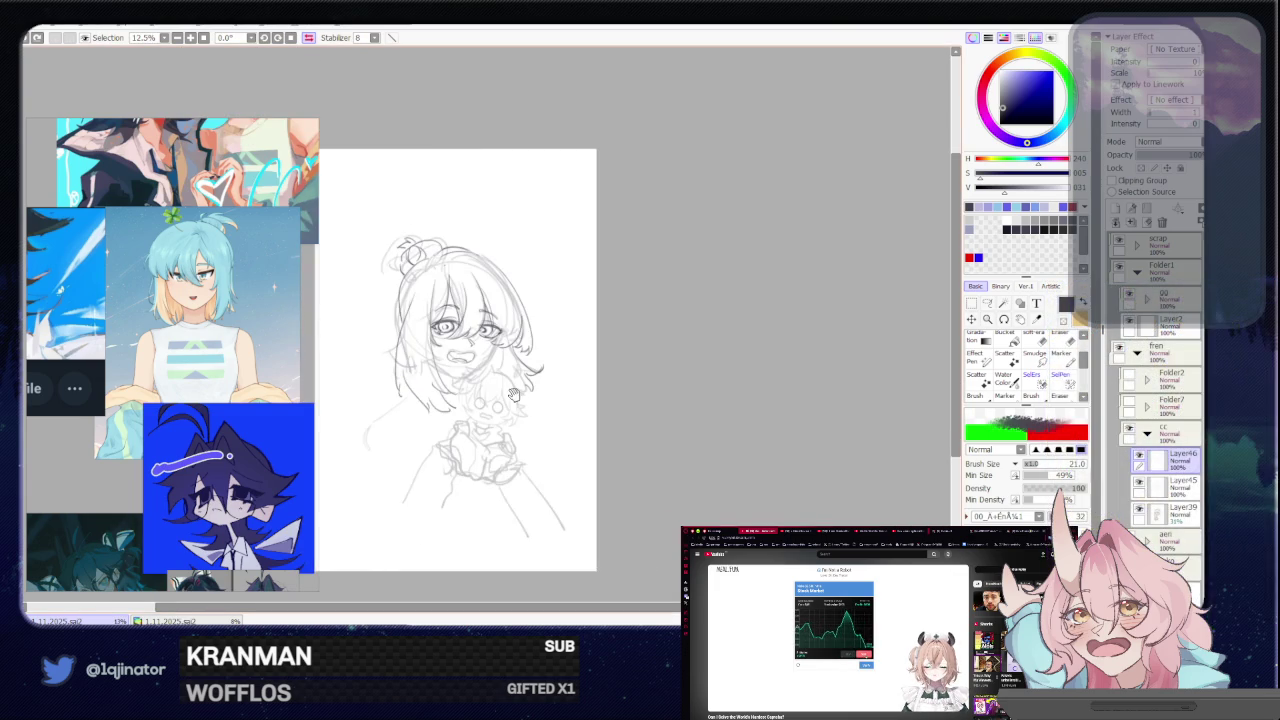
scroll(400, 290, "up", 1)
scroll(400, 290, "up", 2)
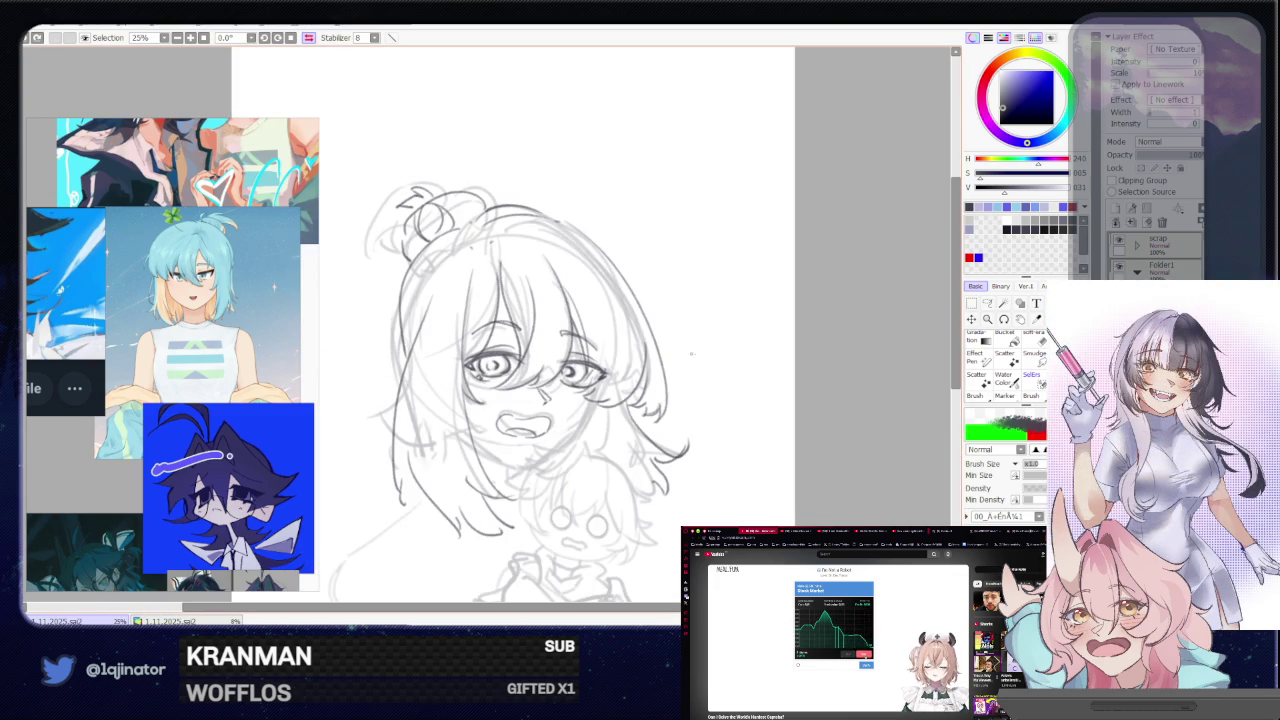
- Delete and restore the eye and mouth lines, then apply a transform leaving them unmoved
key("Delete")
key("Delete")
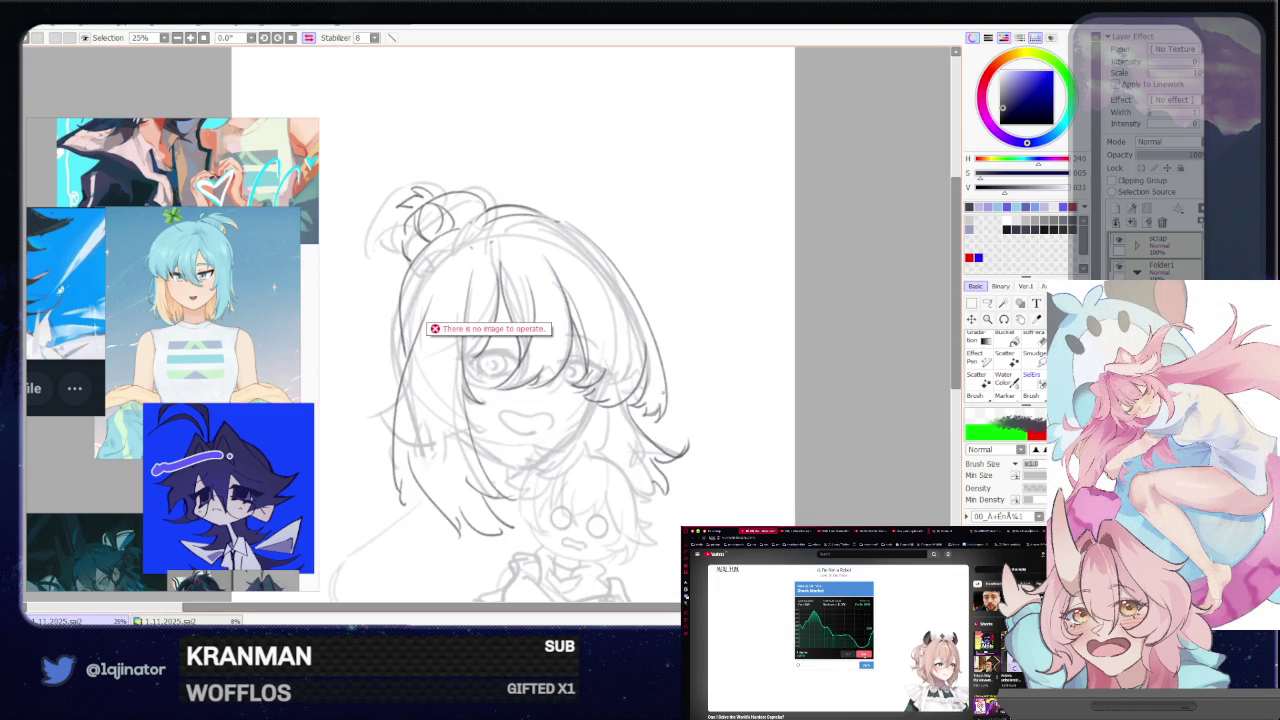
key("ctrl+z")
key("ctrl+t")
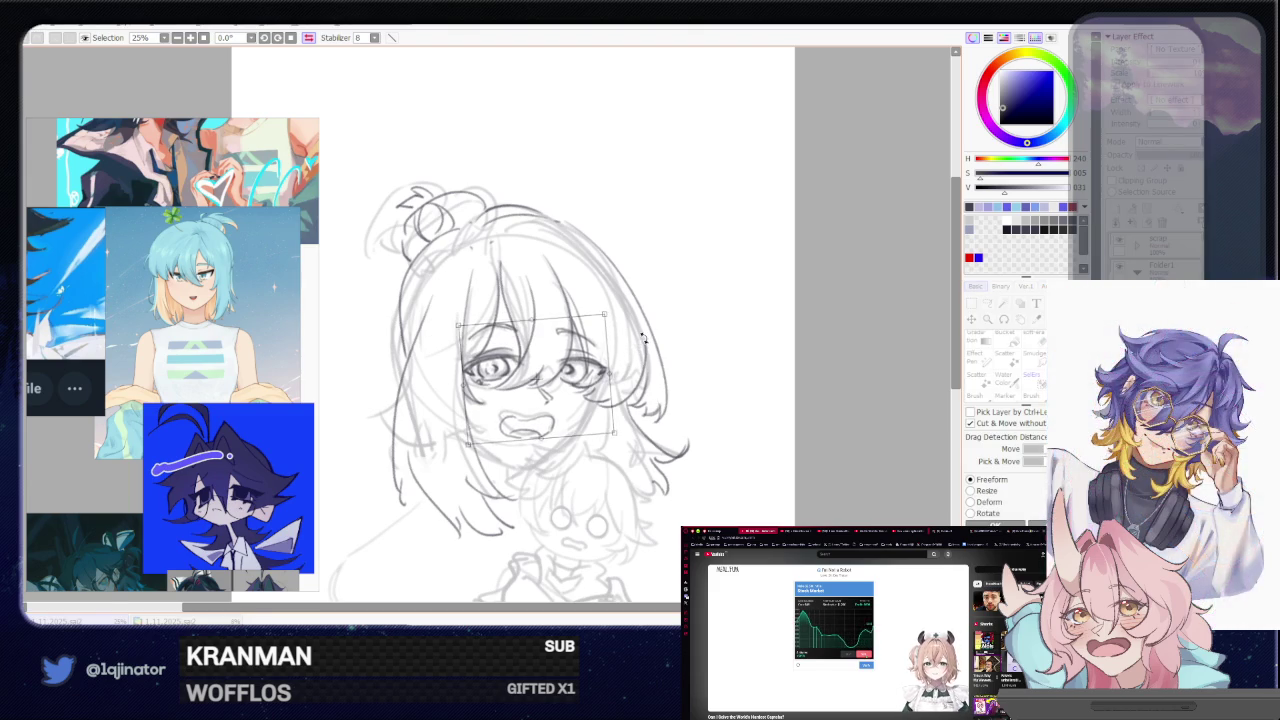
key("Return")
key("n")
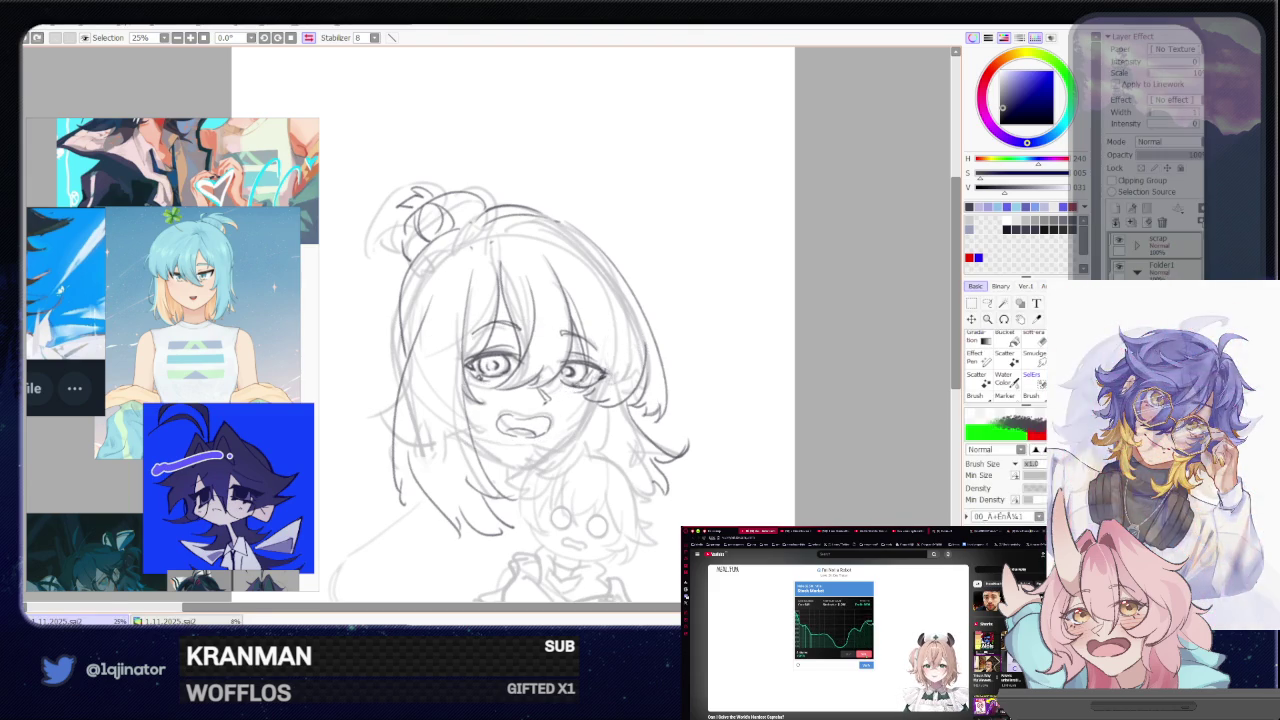
scroll(568, 364, "up", 1)
- Unflip the view and undo the dark stroke under the chin
key("e")
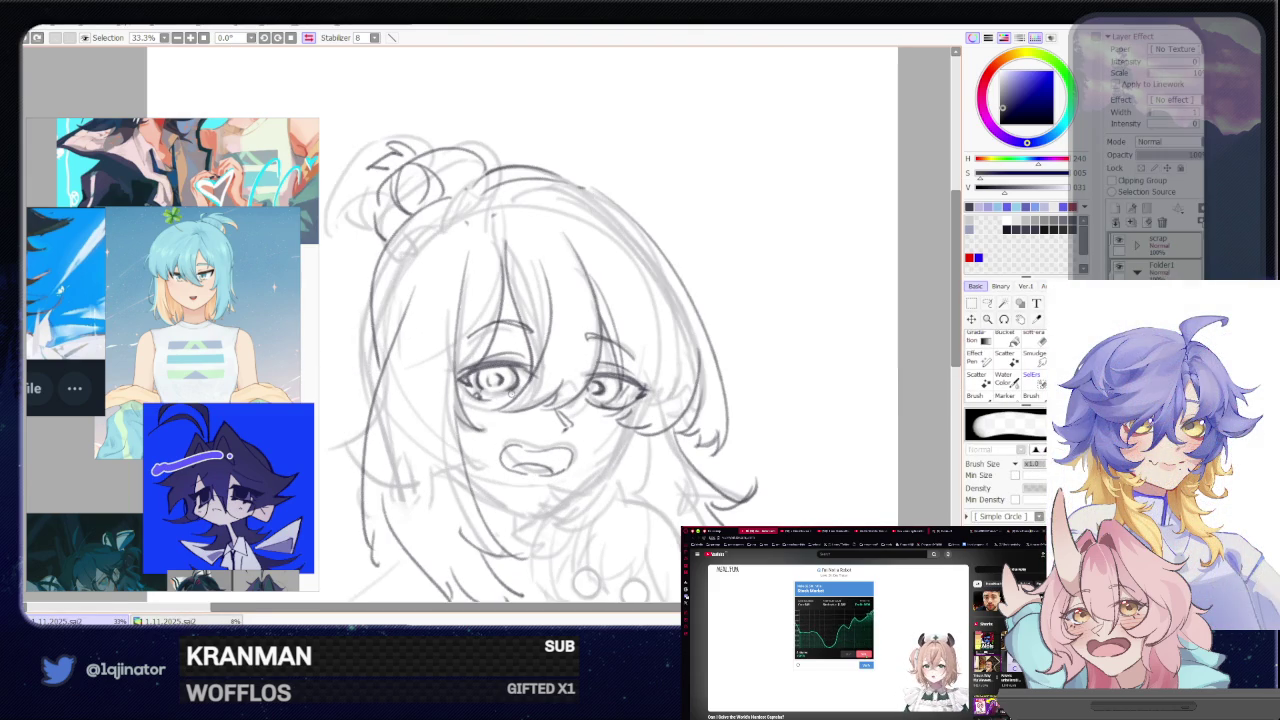
key("n")
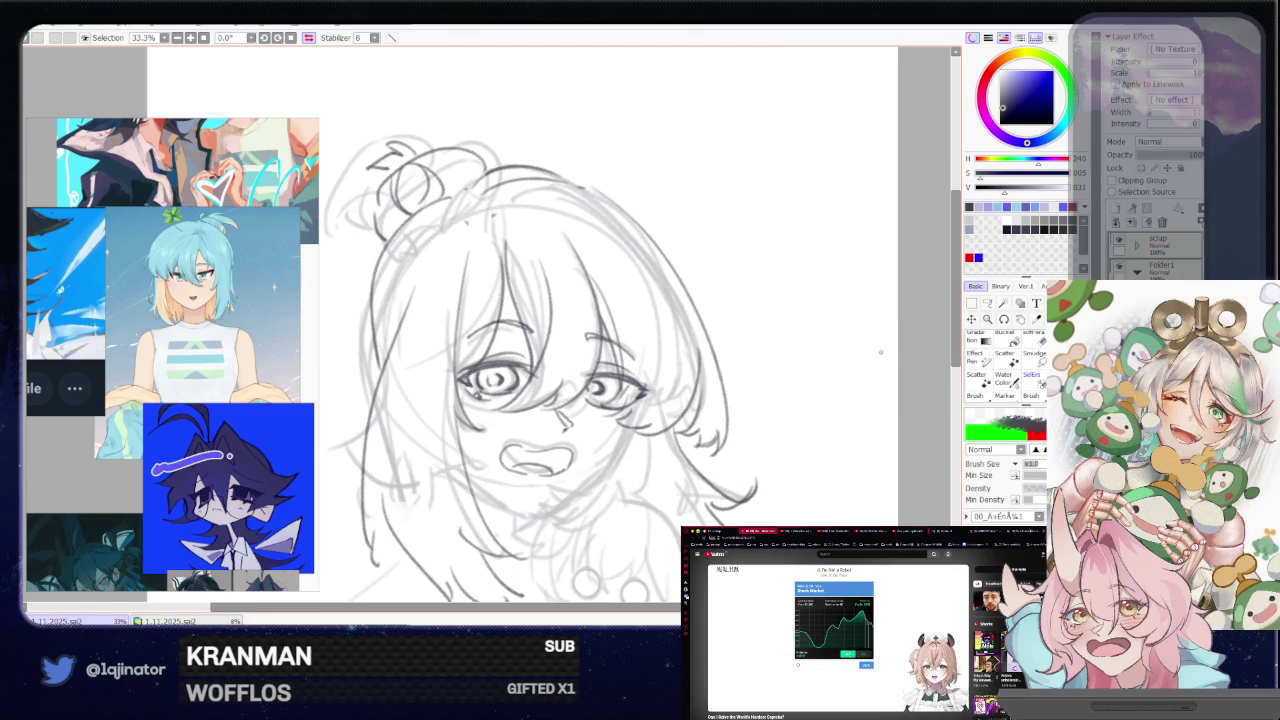
key("e")
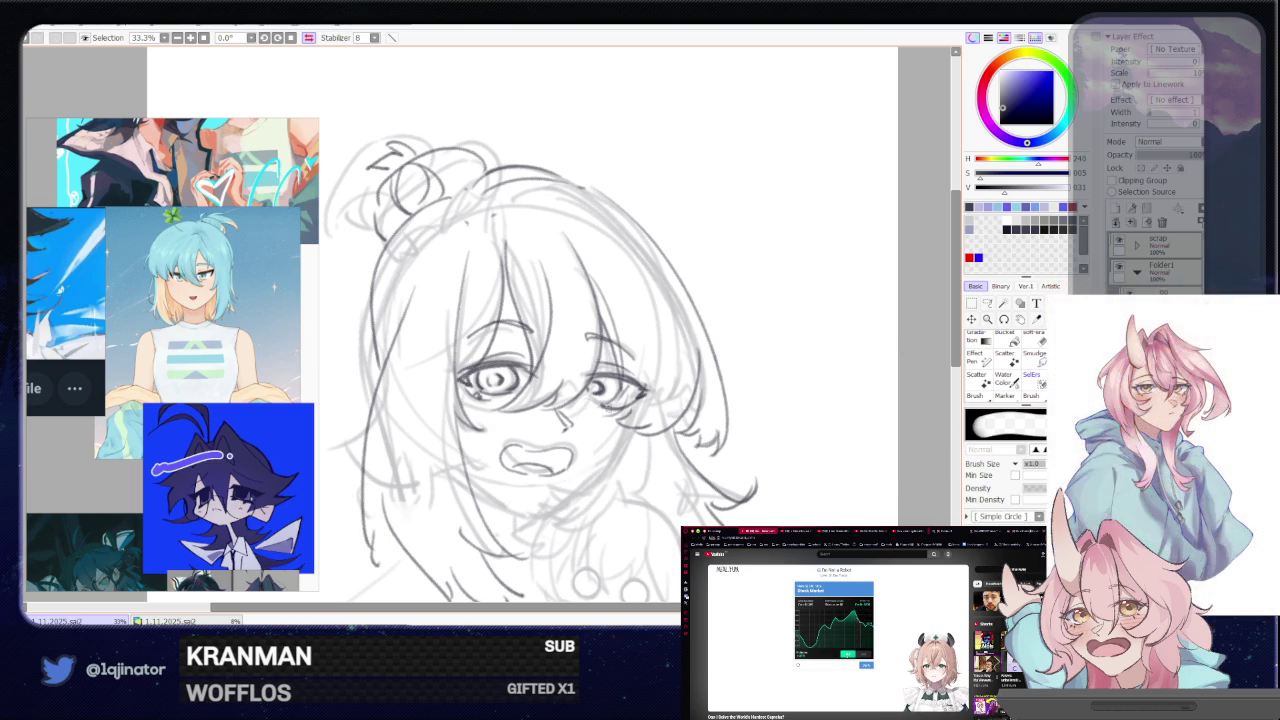
key("n")
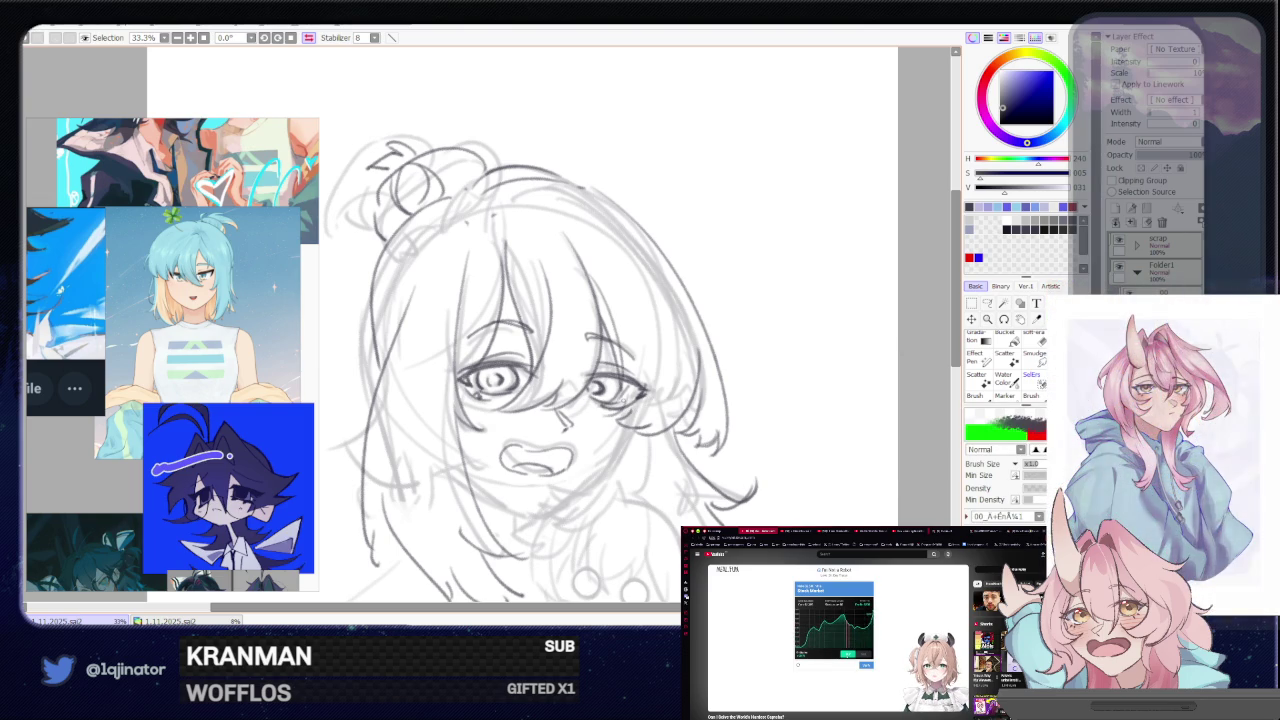
mouse_move(777, 378)
left_mouse_down()
mouse_move(789, 351)
mouse_move(735, 345)
mouse_move(728, 375)
left_mouse_up()
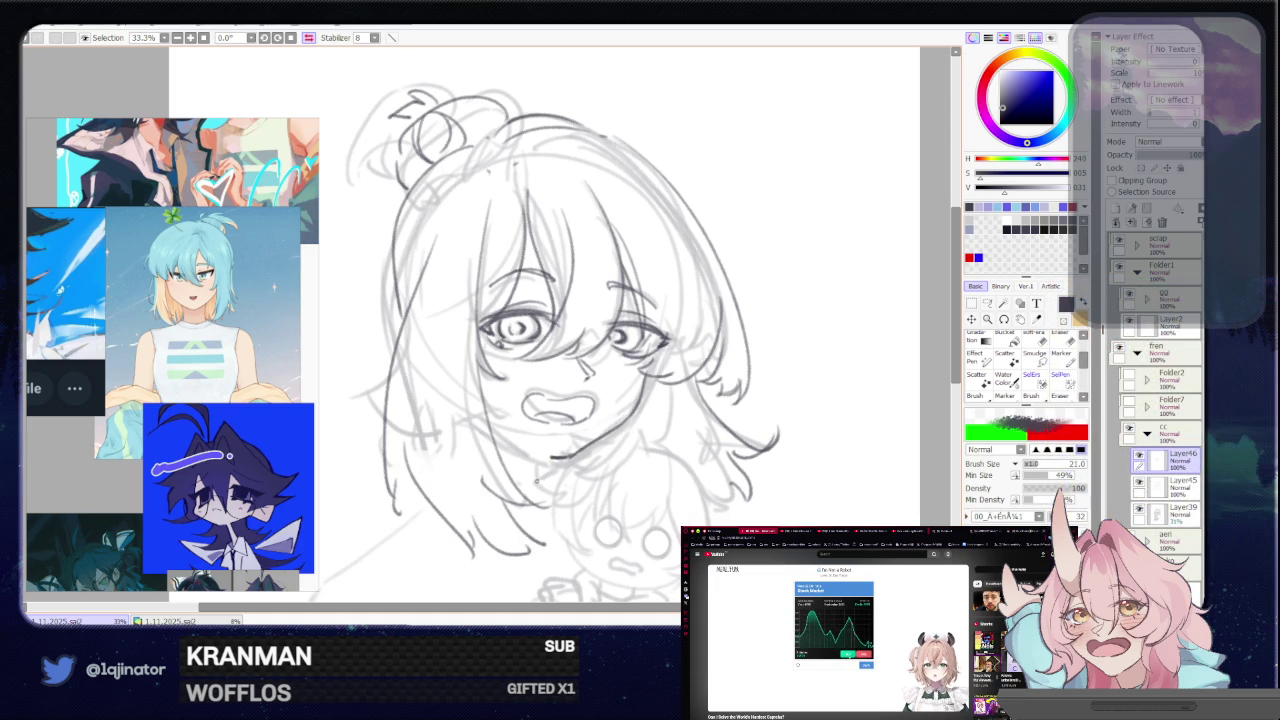
key("h")
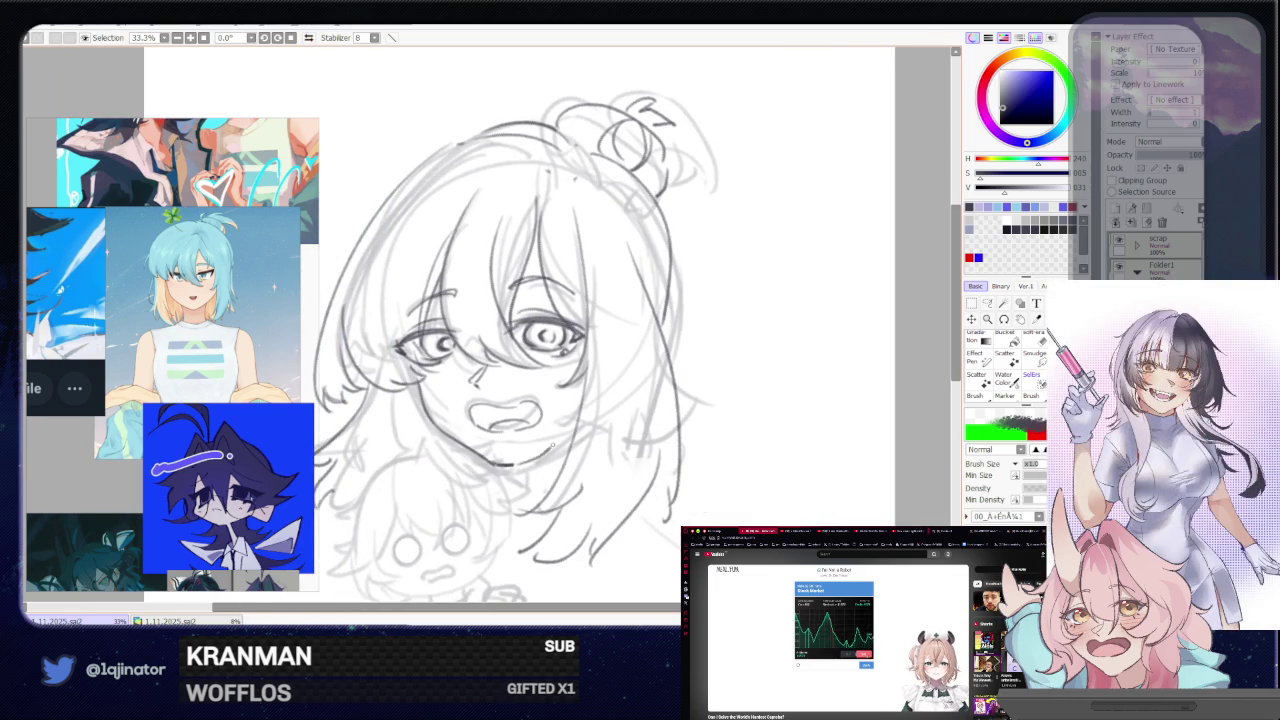
key("ctrl+z")
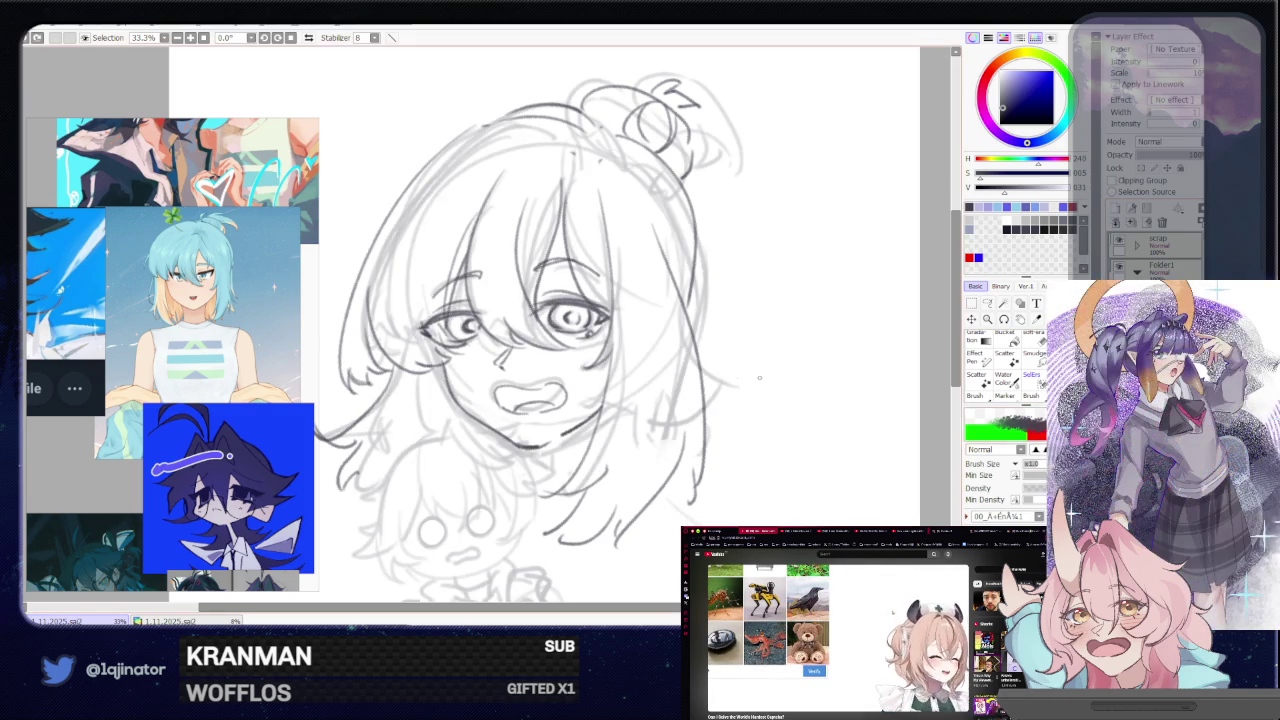
- Zoom out to 12.5% to see the whole sketch on the page
key("e")
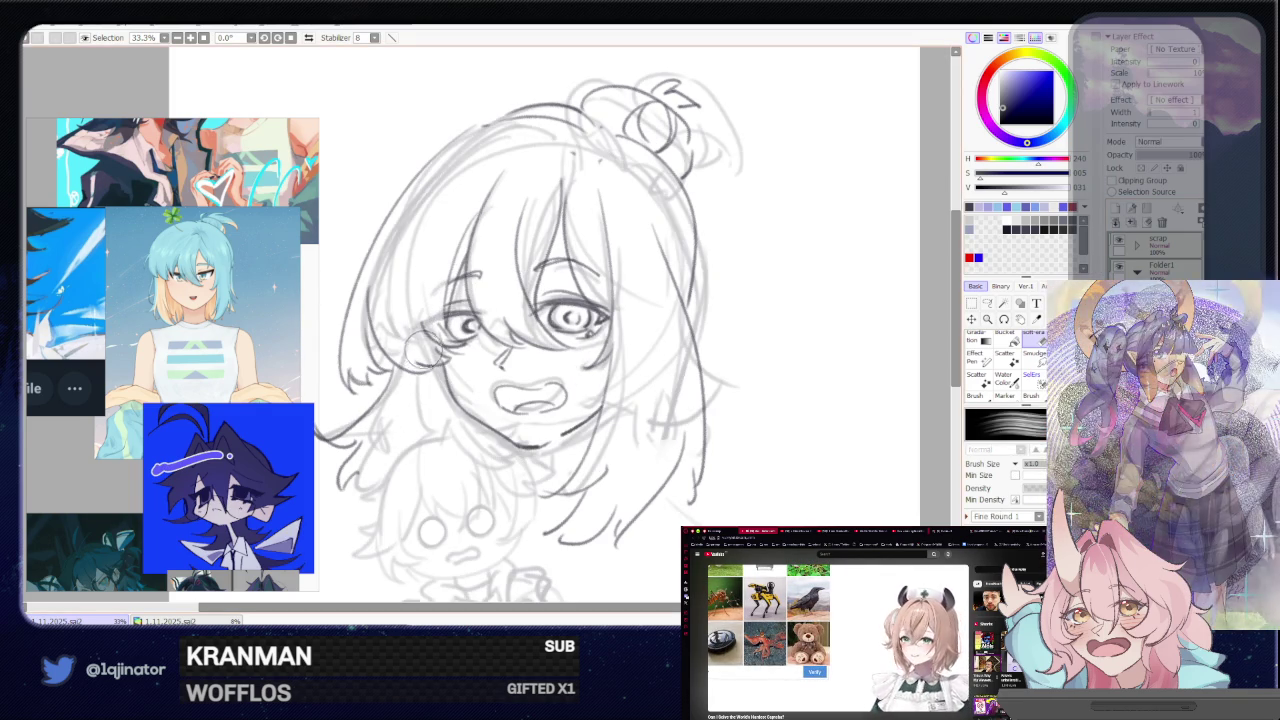
left_click_drag(791, 451, 773, 430)
key("b")
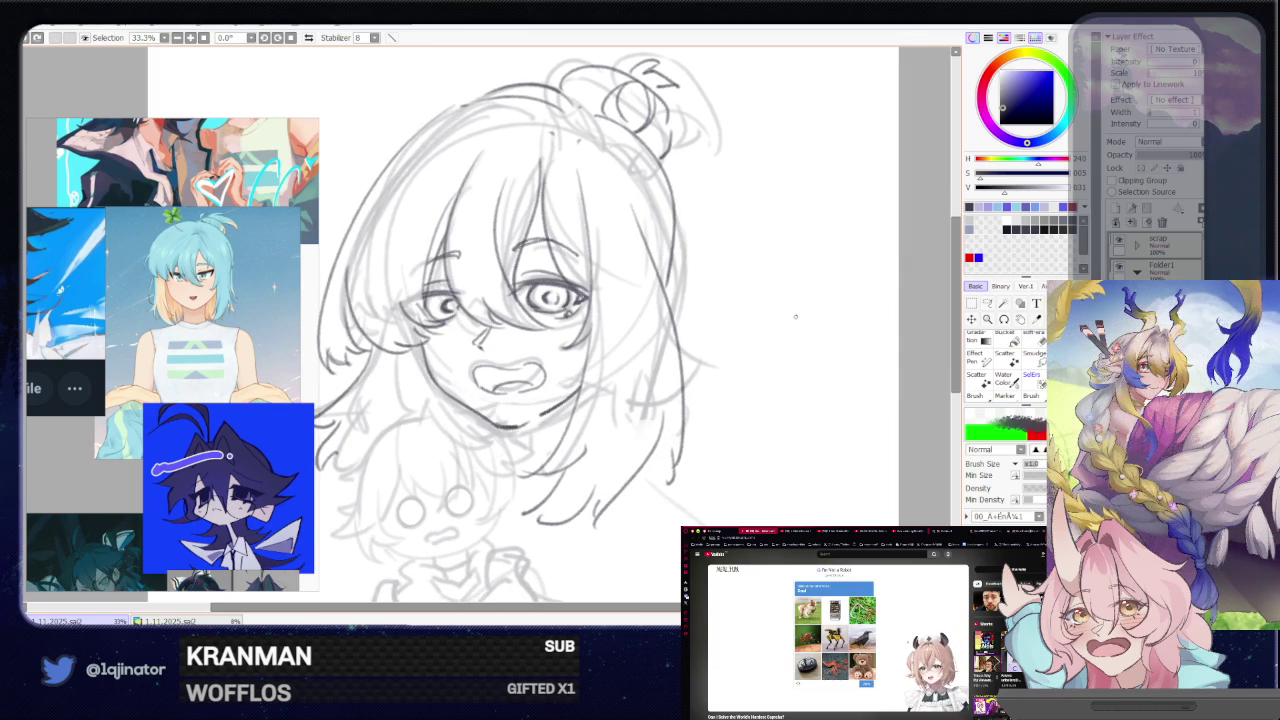
key("ctrl+minus")
key("ctrl+minus")
key("ctrl+minus")
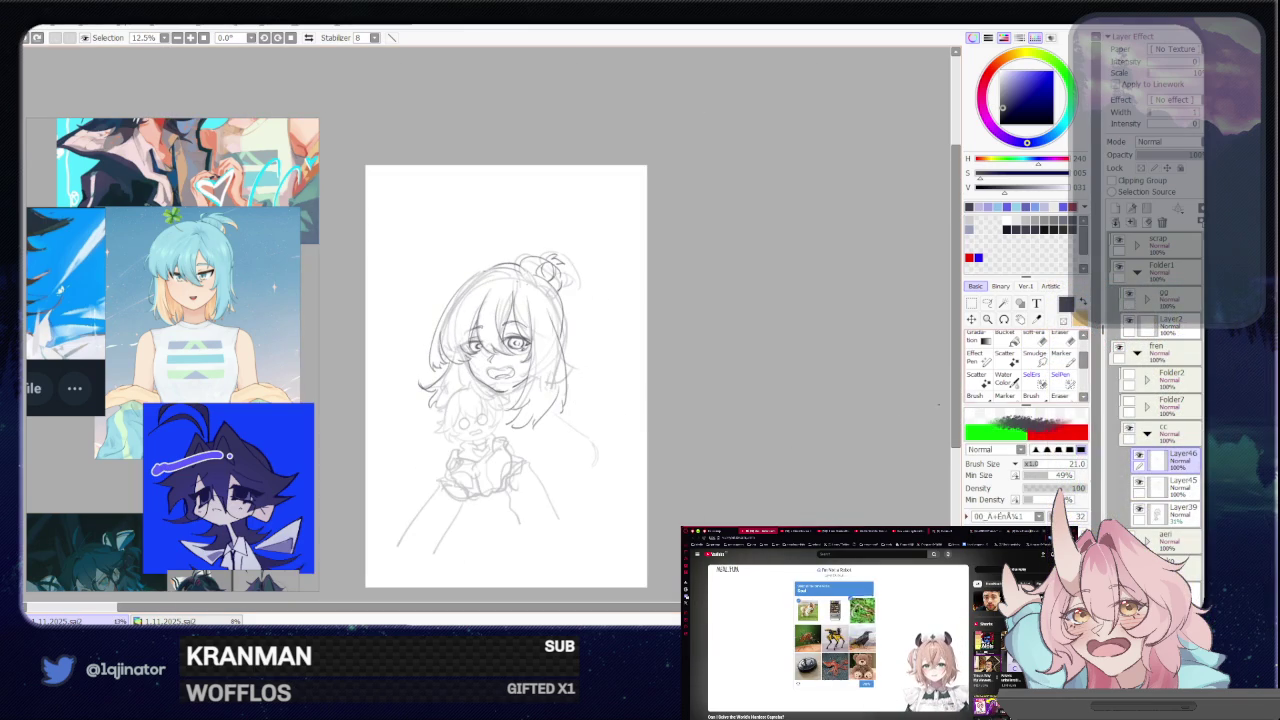
- Draw a short pencil stroke at the sketch's lower left, then zoom to 33.3%
key("ctrl+plus")
key("ctrl+plus")
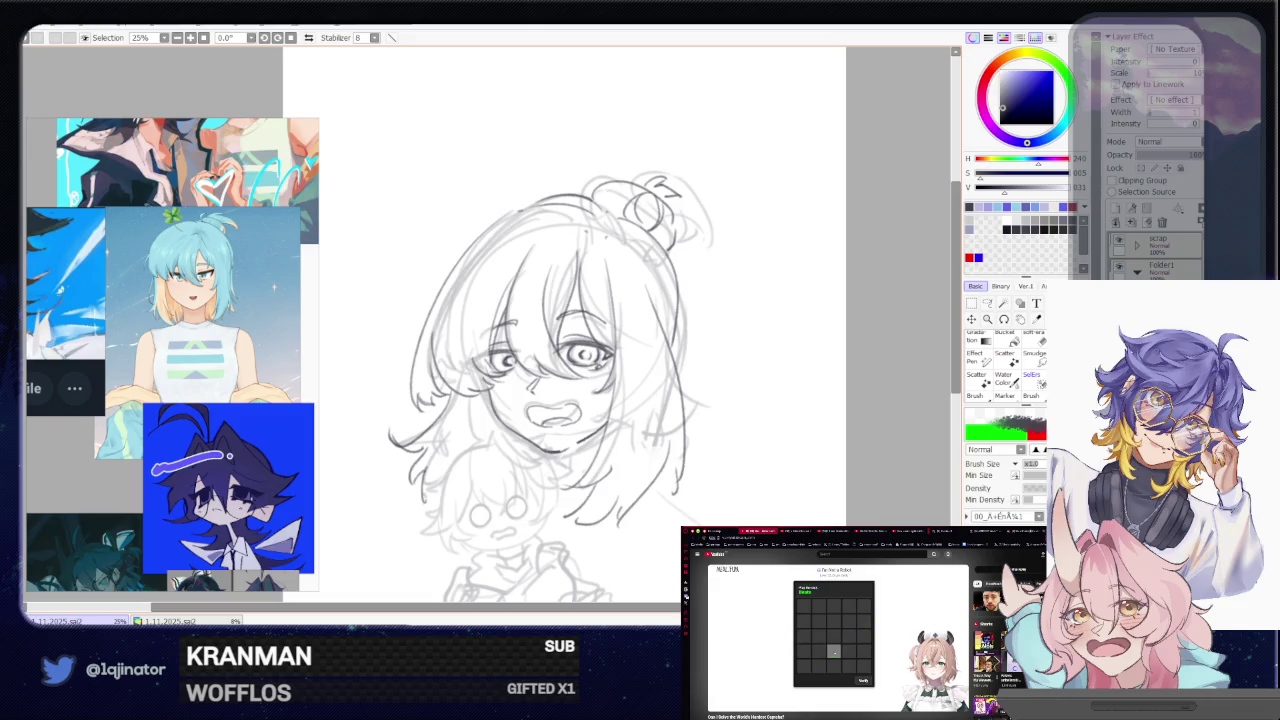
left_click_drag(422, 466, 432, 526)
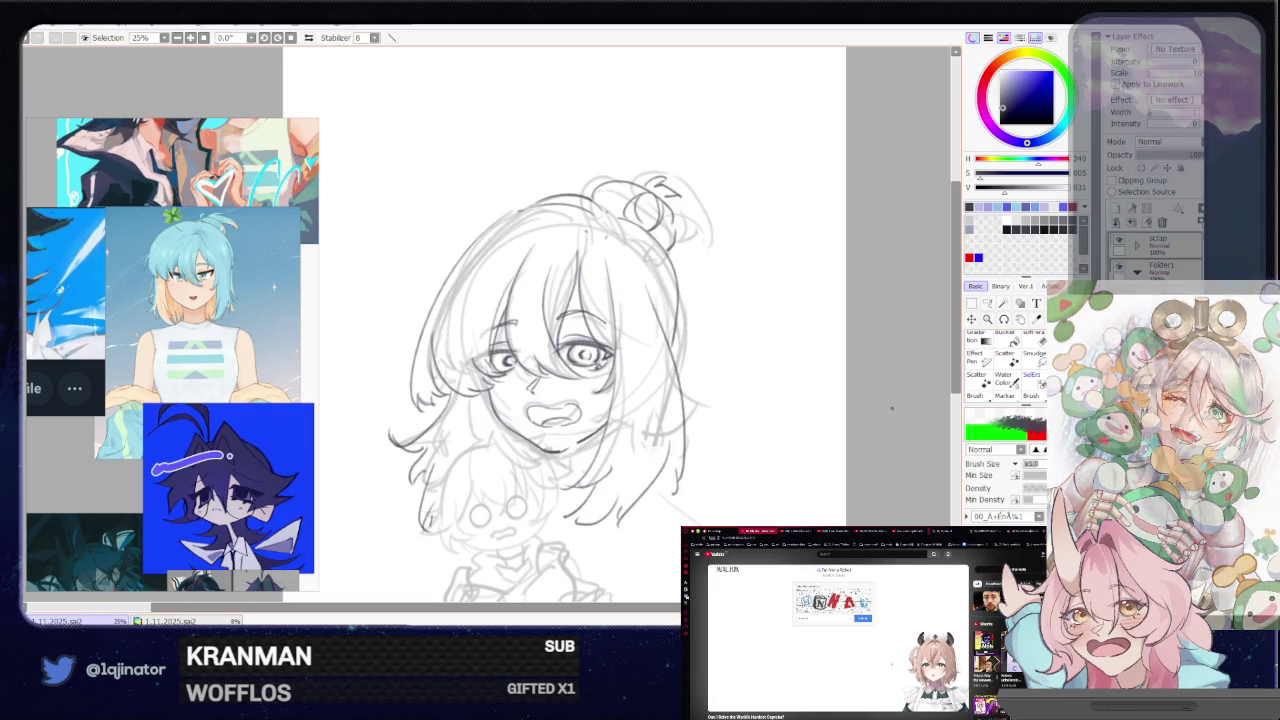
left_click_drag(880, 392, 887, 311)
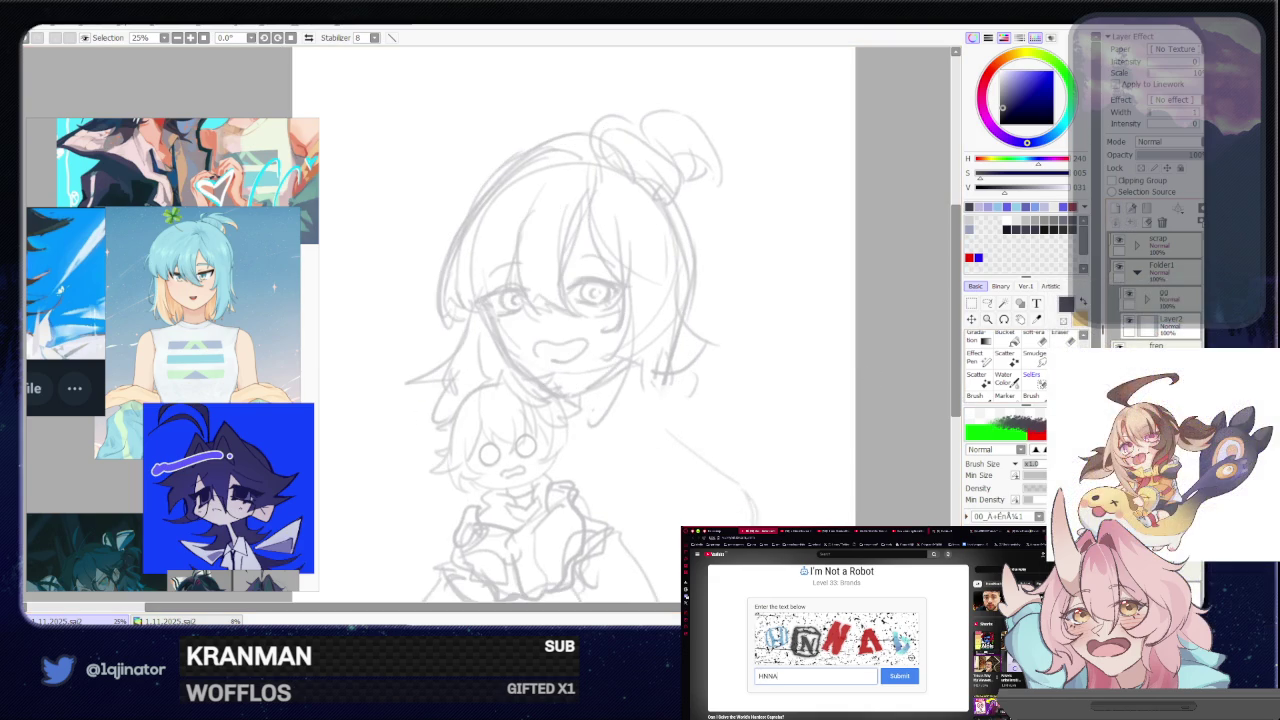
left_click_drag(521, 482, 531, 472)
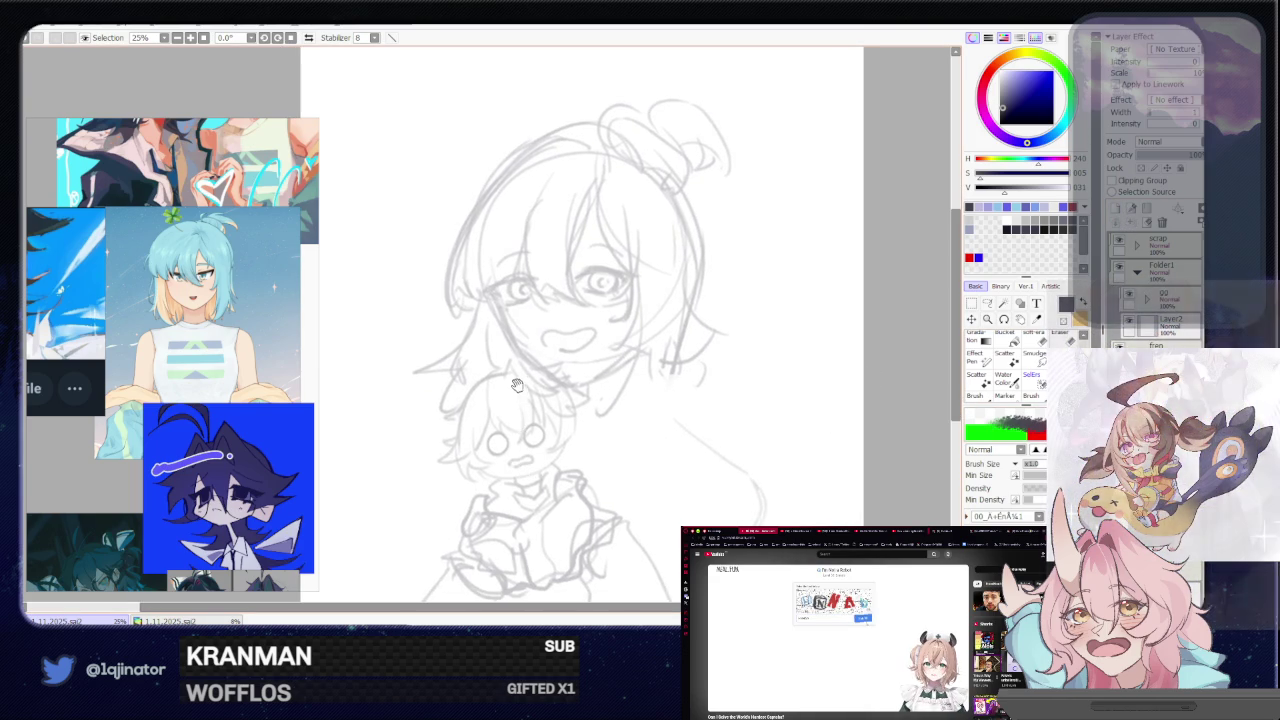
scroll(531, 472, "up", 1)
scroll(540, 478, "up", 1)
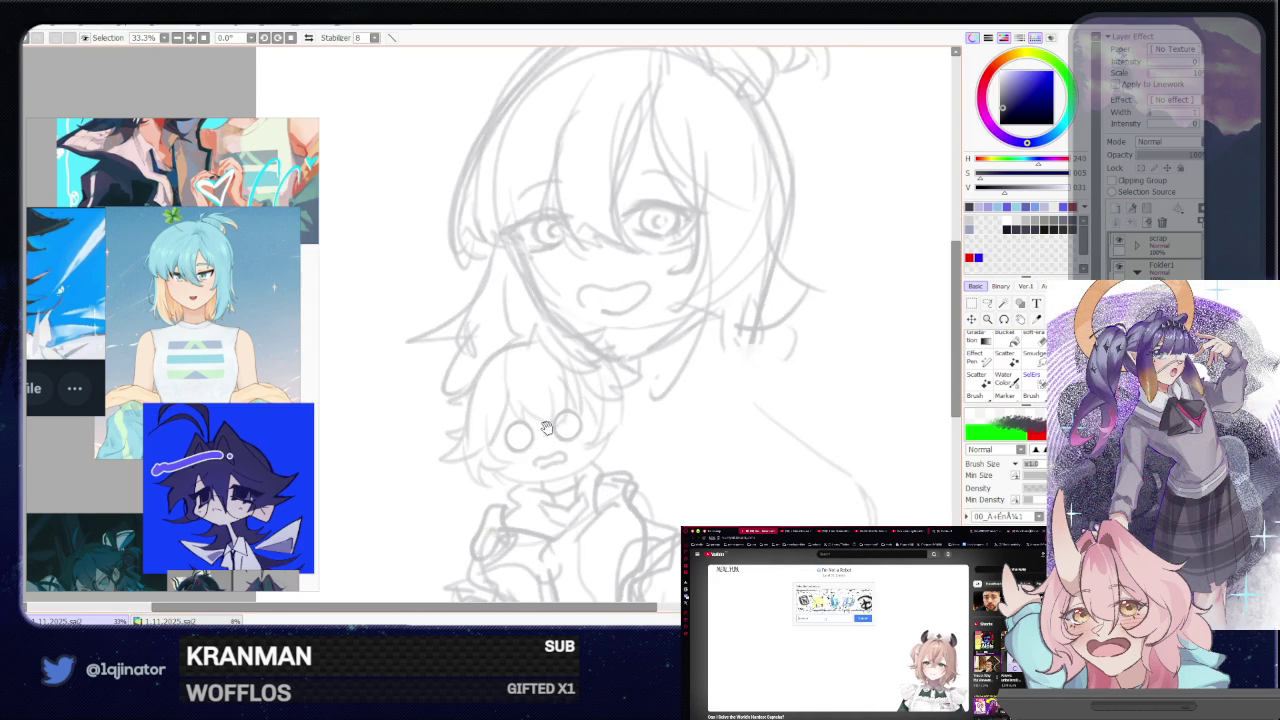
- Reduce brush size from 21 to 19 and draw a curved hair line above the chibi's left eye
scroll(549, 483, "down", 1)
right_click(595, 418)
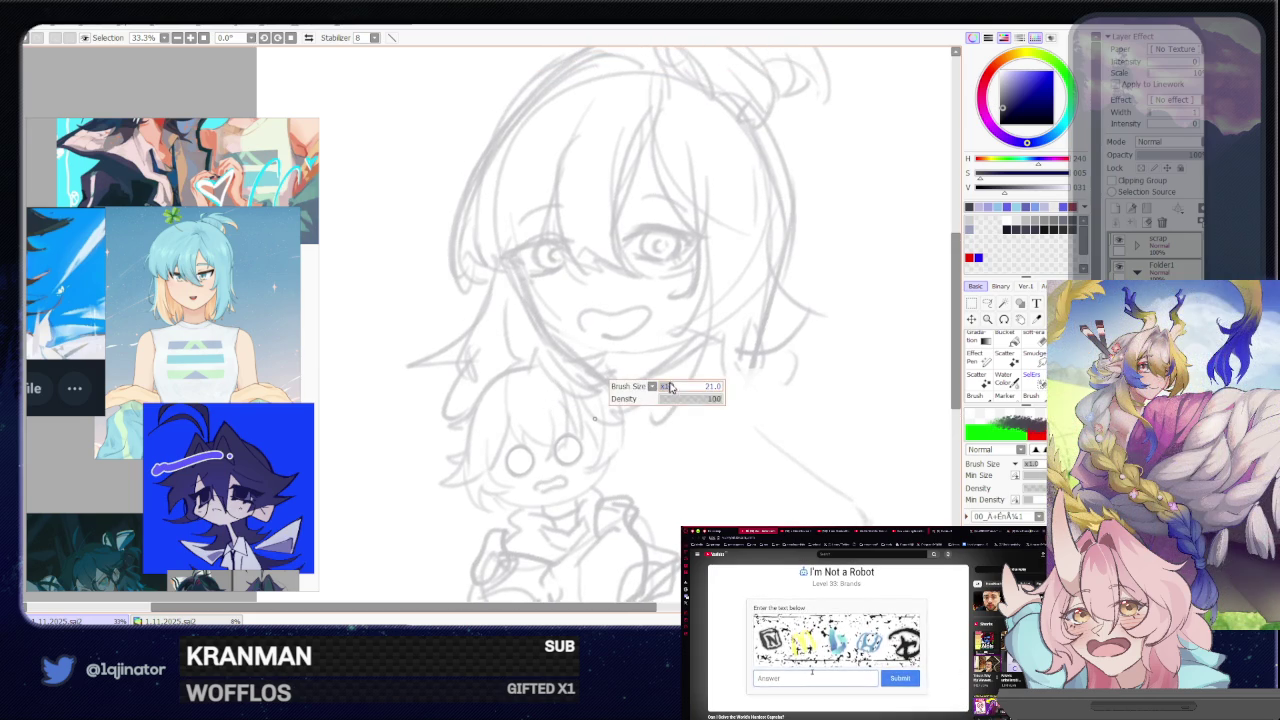
left_click_drag(674, 392, 668, 392)
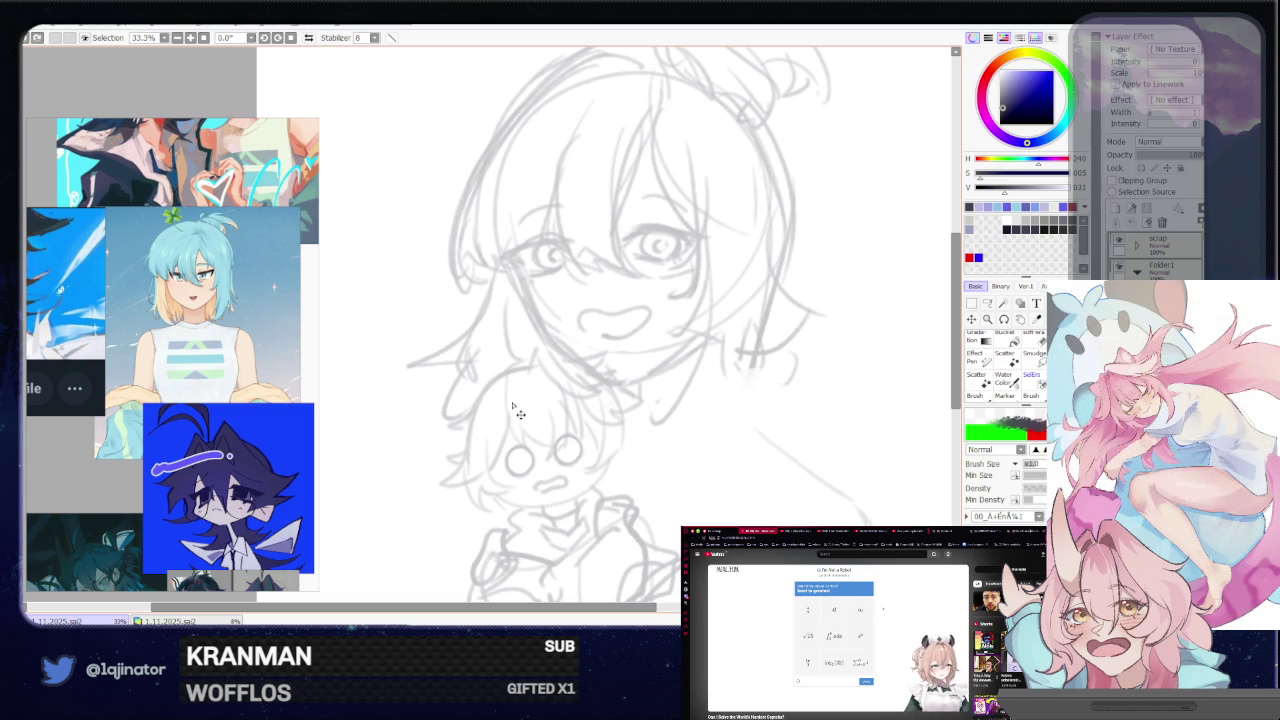
left_click_drag(513, 392, 518, 418)
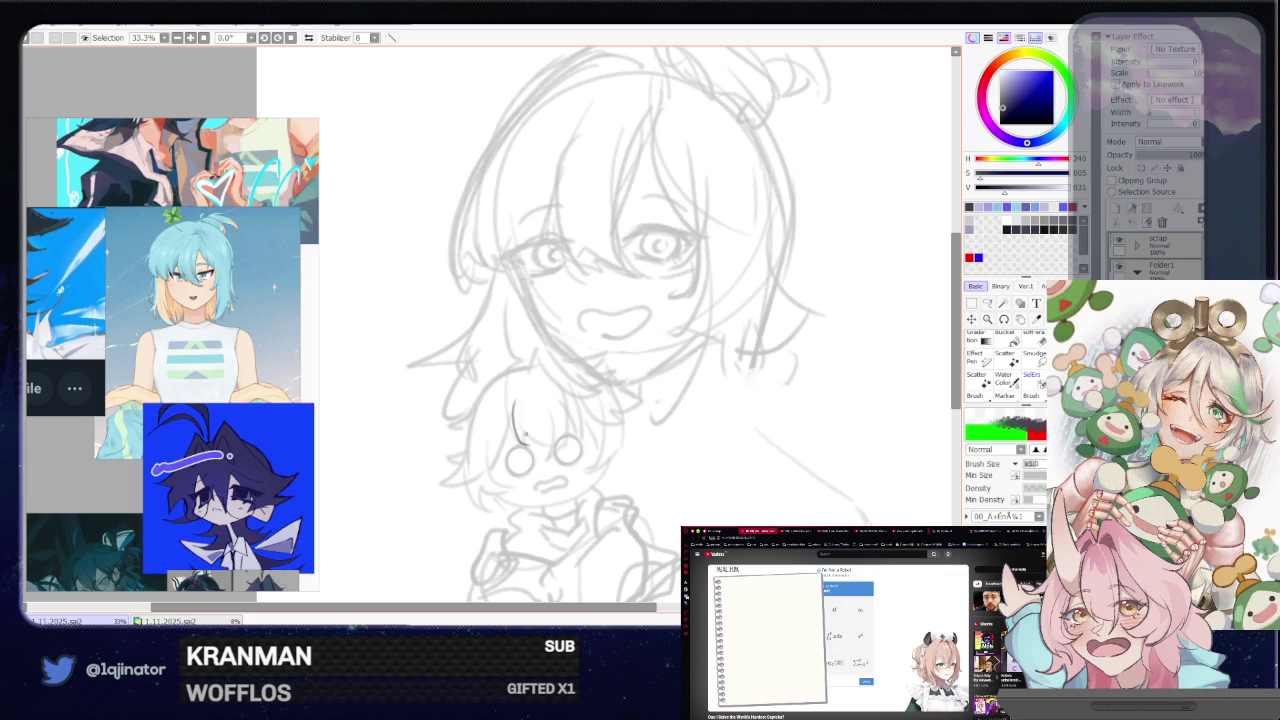
left_click_drag(512, 408, 530, 452)
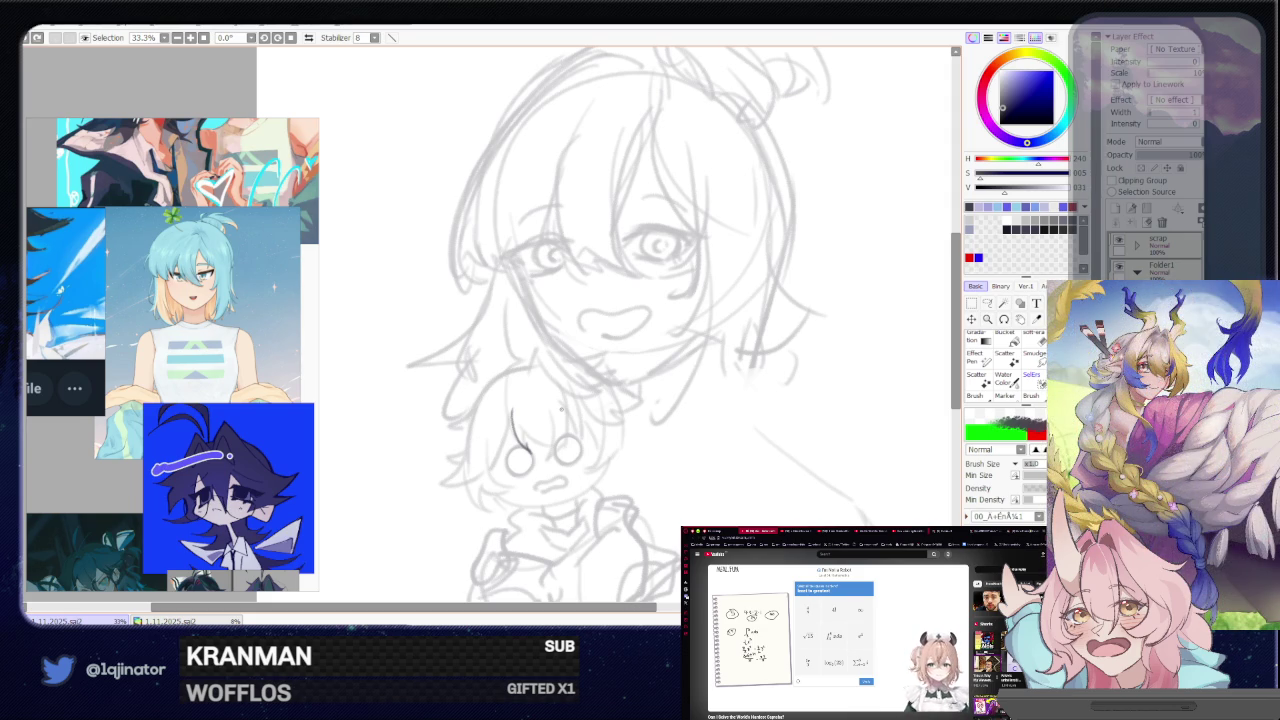
left_click_drag(570, 467, 537, 500)
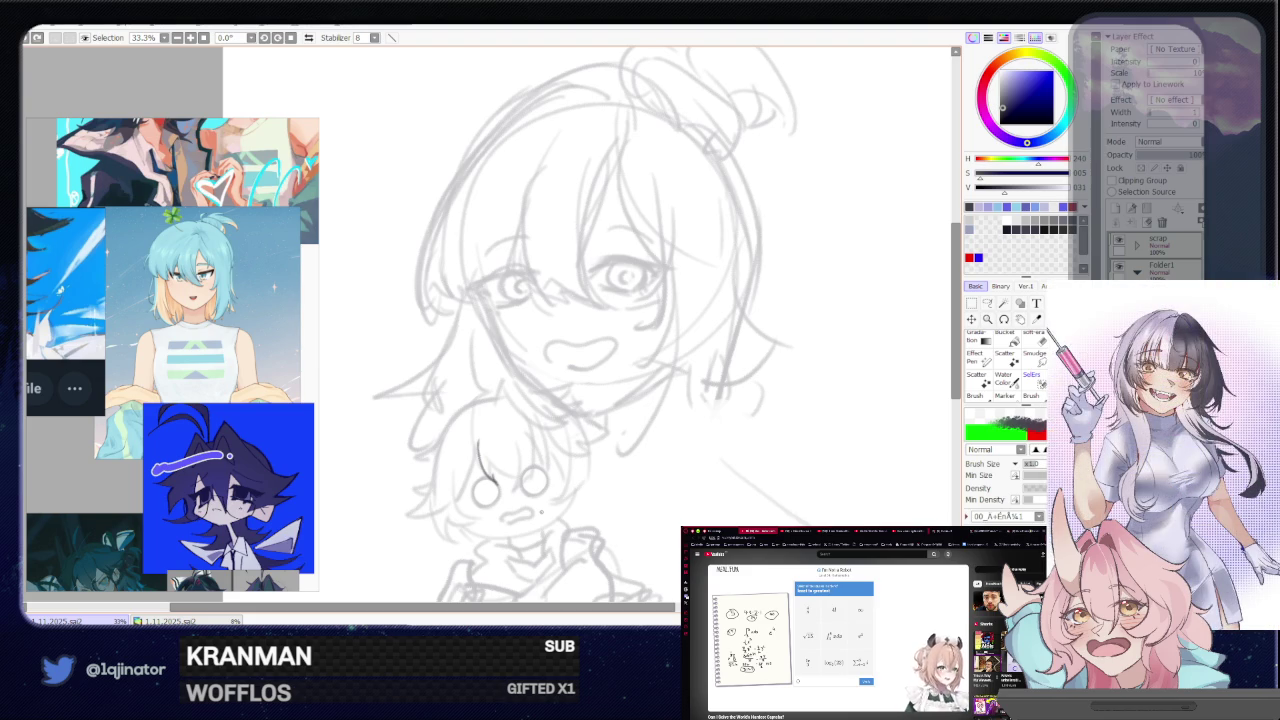
- Rotate the canvas 5.9°, undo the stray mark in the chibi's left eye, and redraw the fringe curve
scroll(529, 493, "up", 1)
left_click_drag(529, 493, 547, 474)
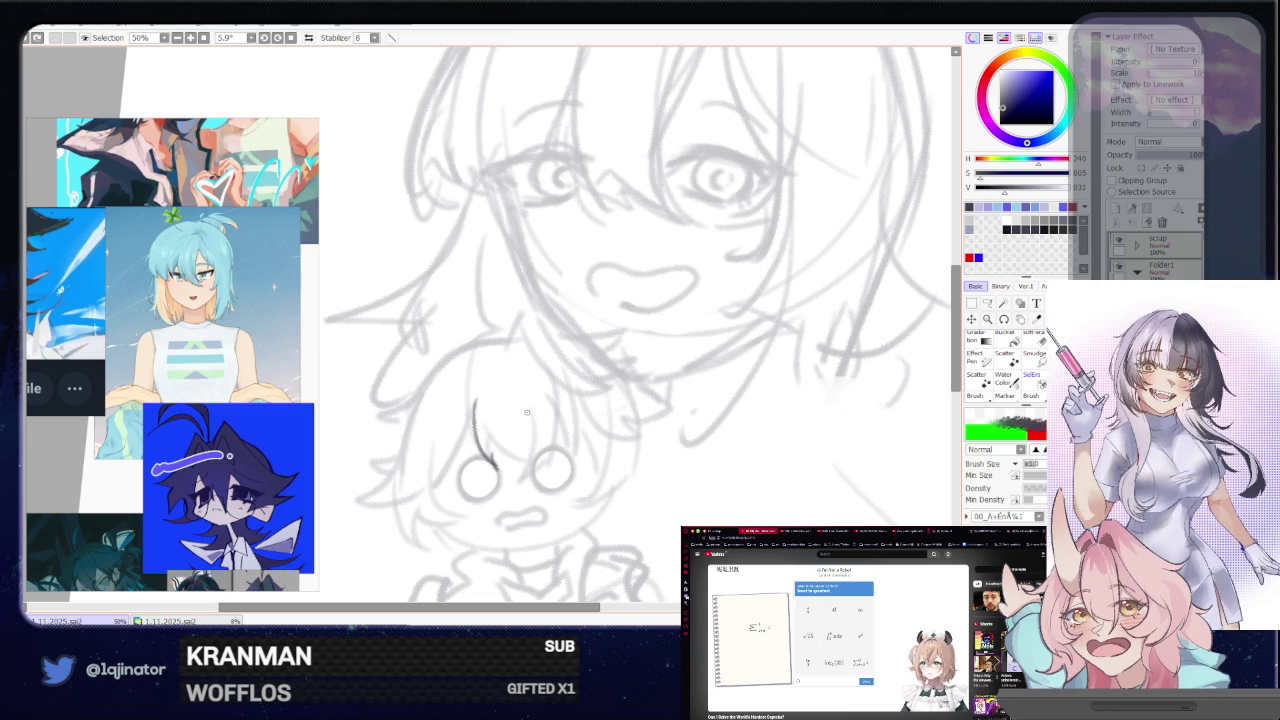
key("ctrl+z")
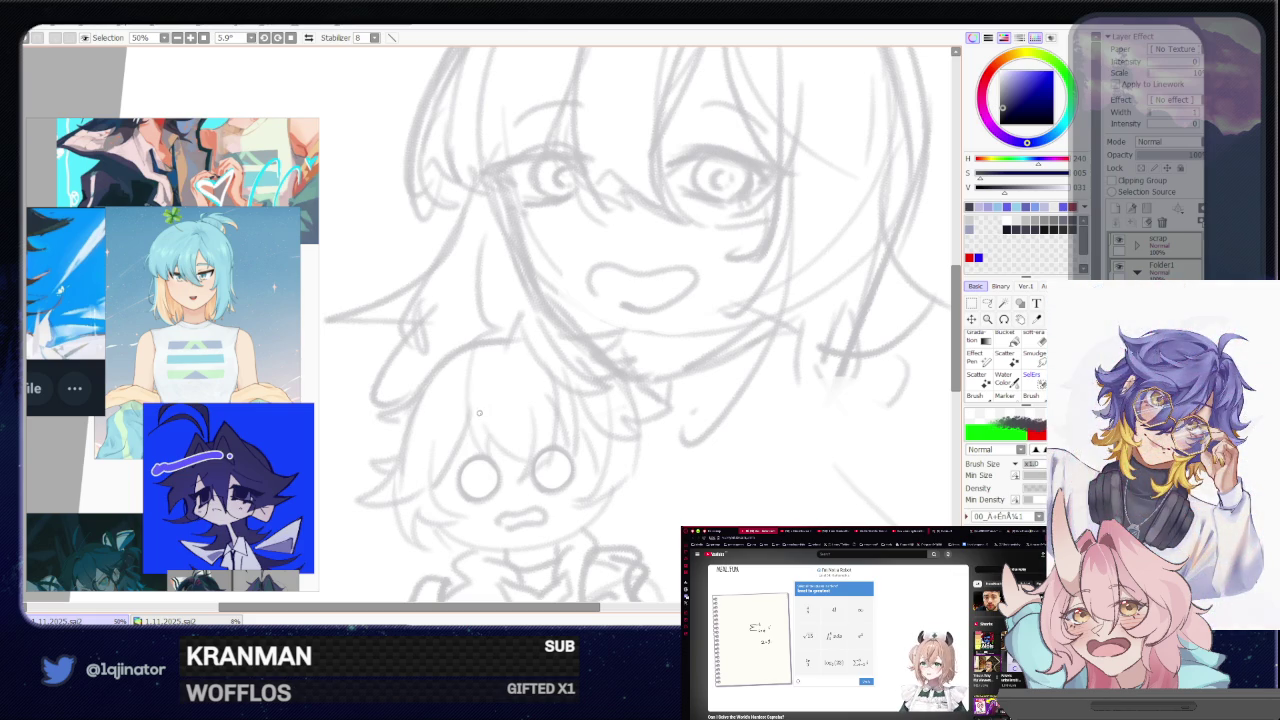
left_click_drag(470, 383, 494, 441)
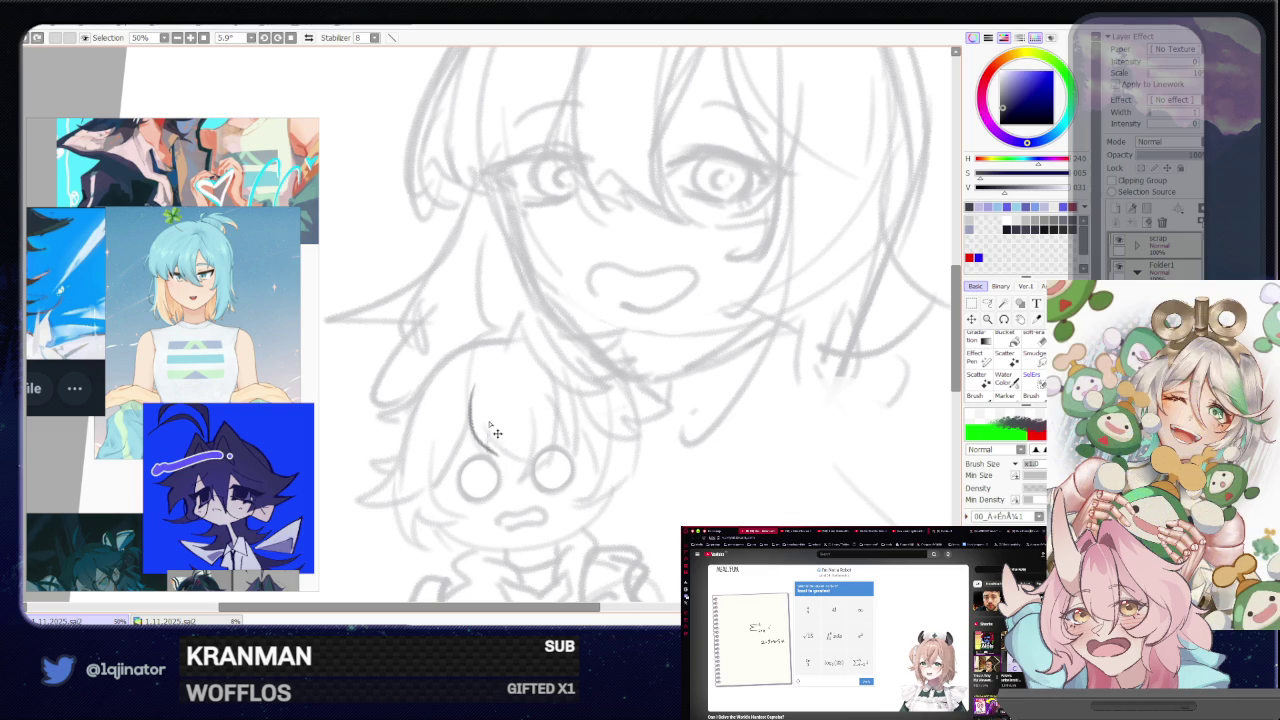
left_click_drag(491, 422, 506, 464)
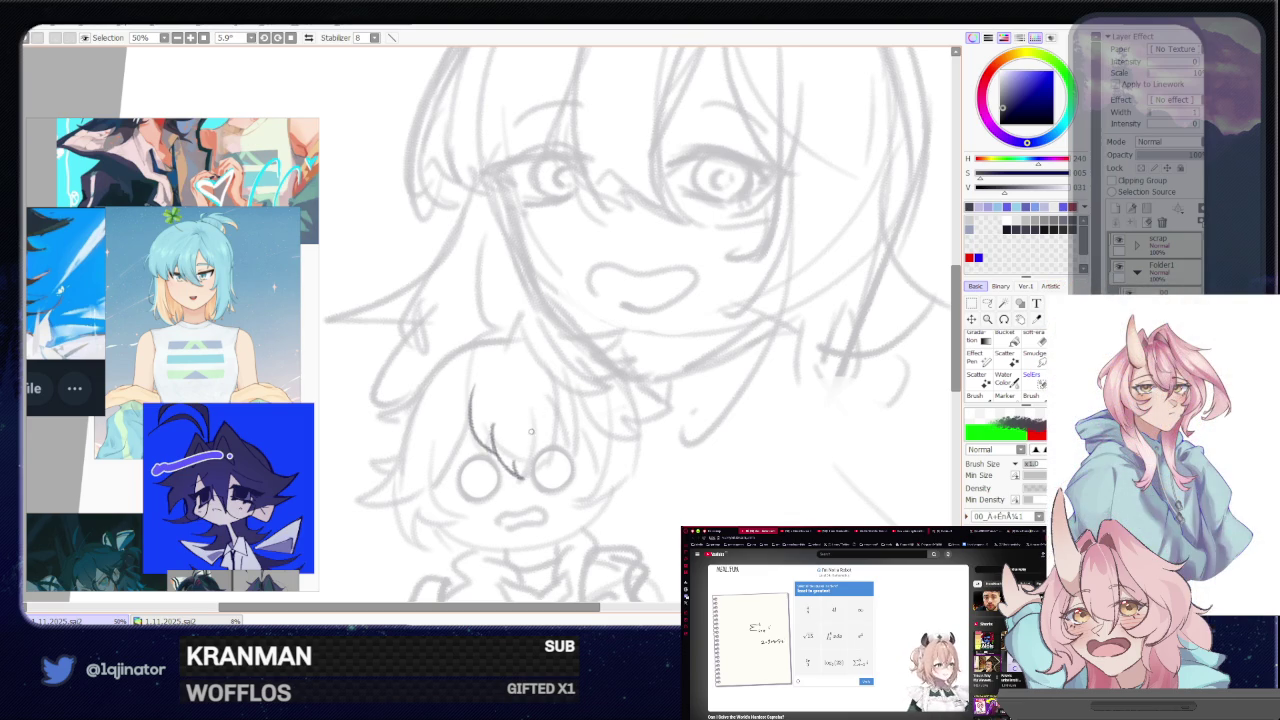
- Draw the chibi's fringe strands over both eyes with a pointed tip between them
key("ctrl+z")
key("ctrl+z")
left_click_drag(477, 376, 507, 467)
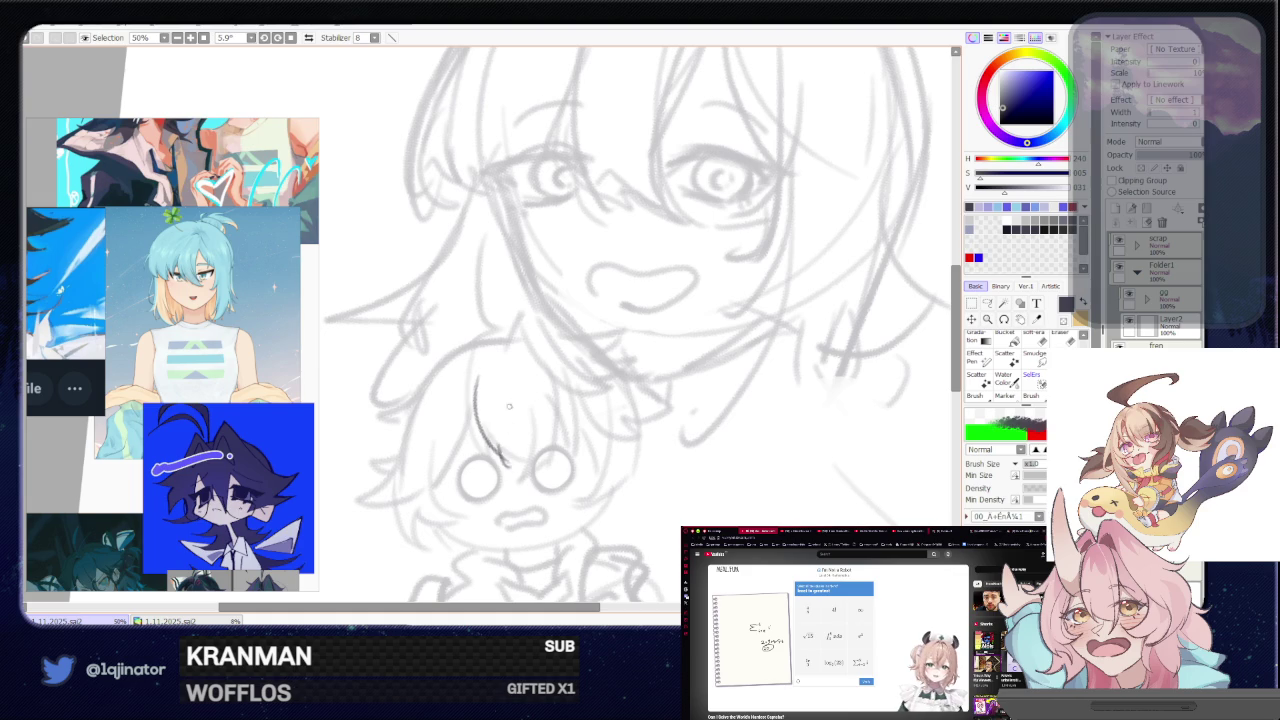
mouse_move(518, 357)
left_mouse_down()
mouse_move(547, 438)
mouse_move(522, 475)
left_mouse_up()
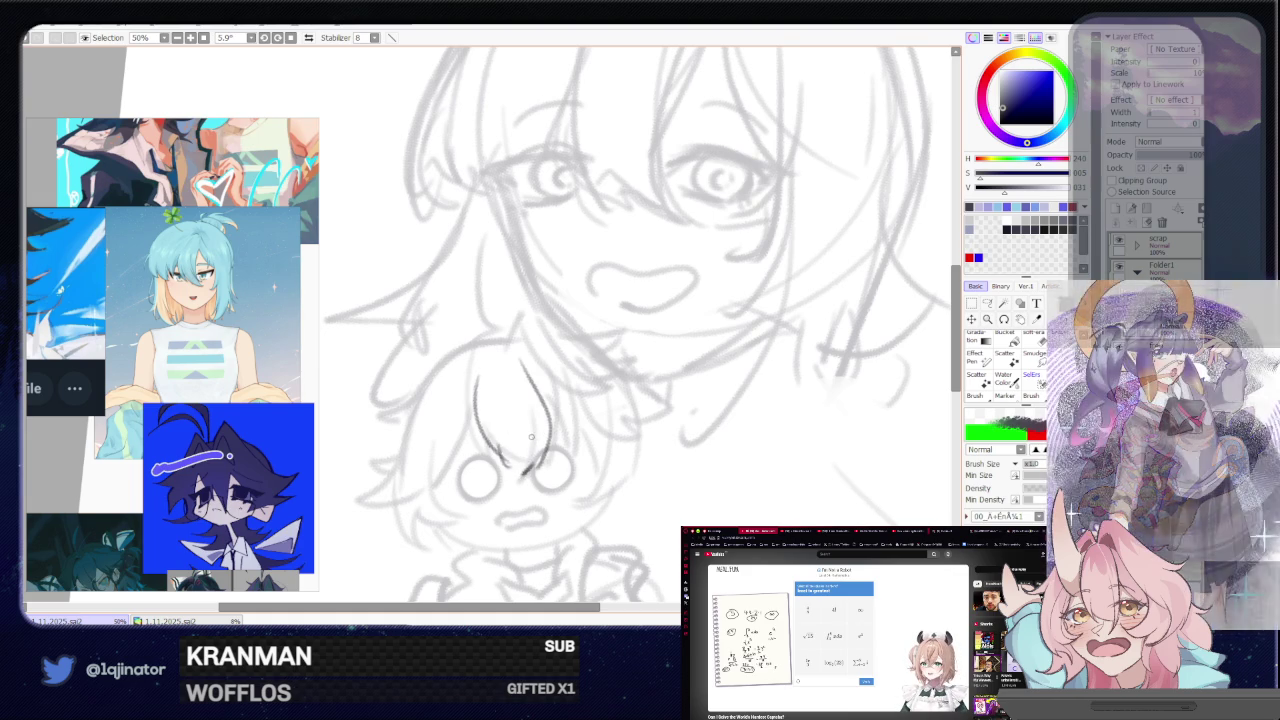
key("ctrl+z")
key("ctrl+z")
key("ctrl+z")
key("ctrl+z")
left_click_drag(477, 378, 505, 470)
left_click_drag(541, 395, 543, 421)
left_click_drag(528, 372, 550, 452)
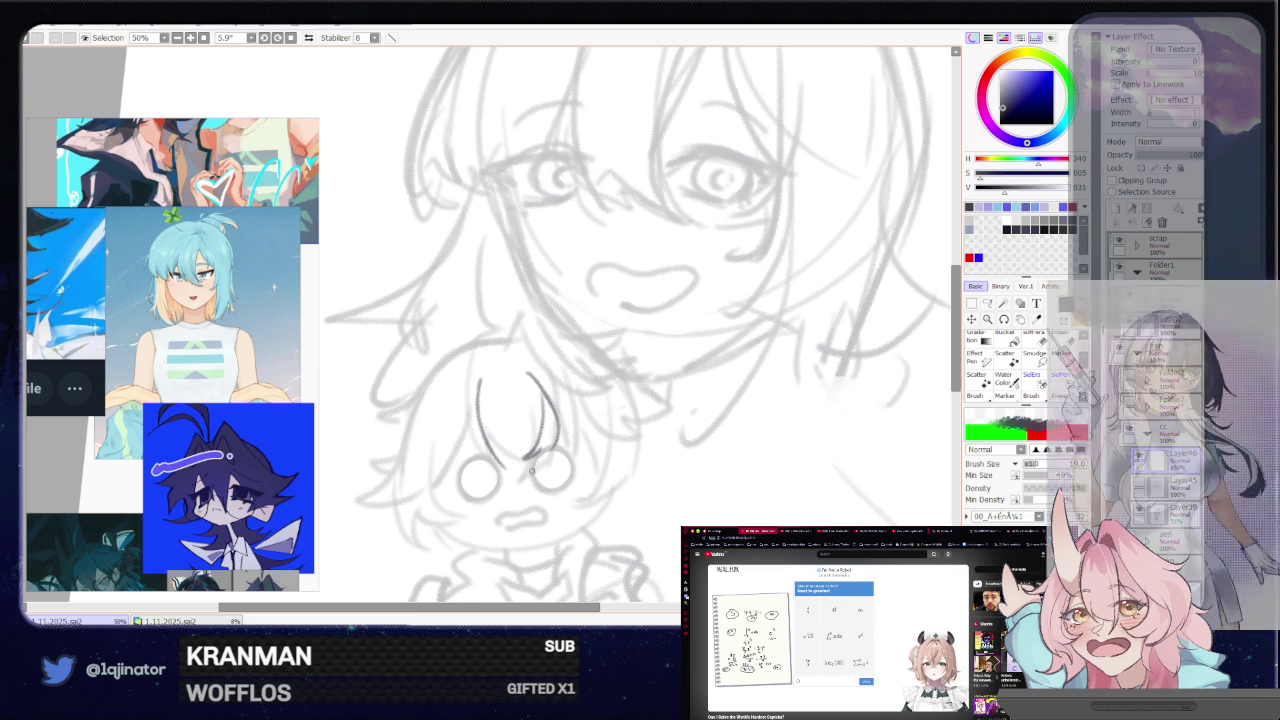
mouse_move(520, 467)
left_mouse_down()
mouse_move(540, 486)
mouse_move(540, 472)
left_mouse_up()
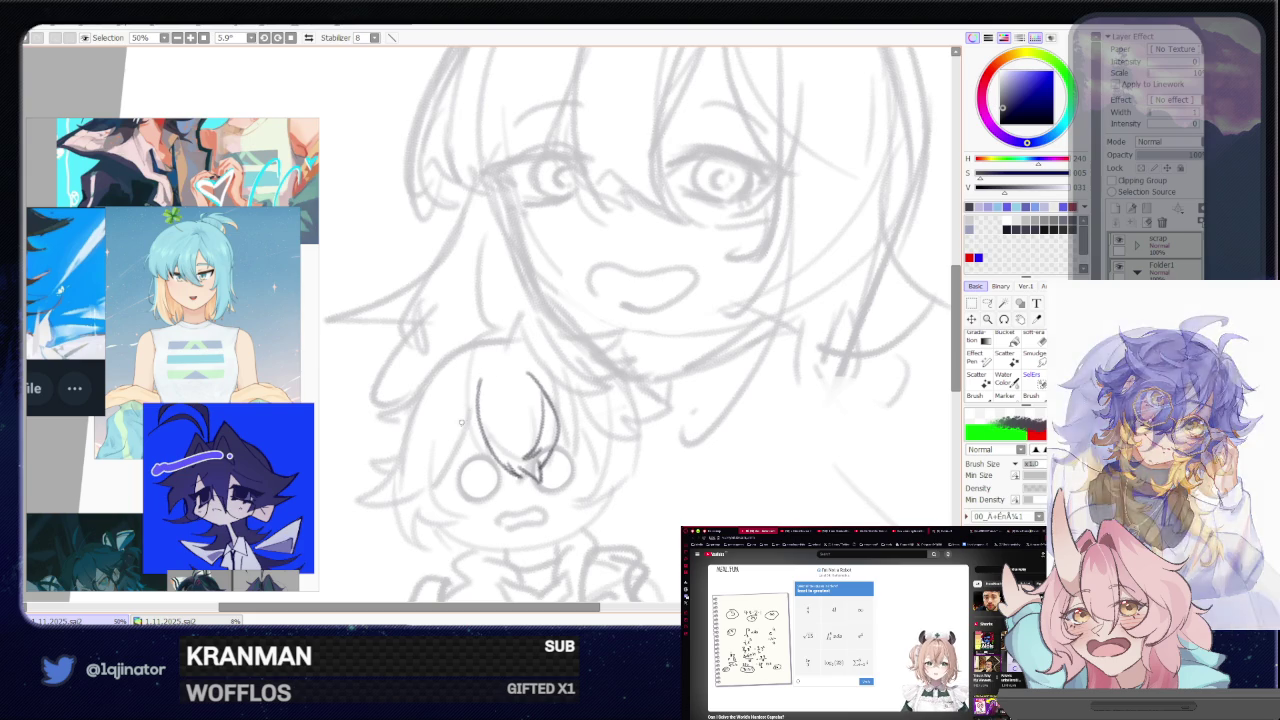
- Draw the hair outline sweeping down the chibi's left side and over the head
left_click_drag(478, 404, 438, 482)
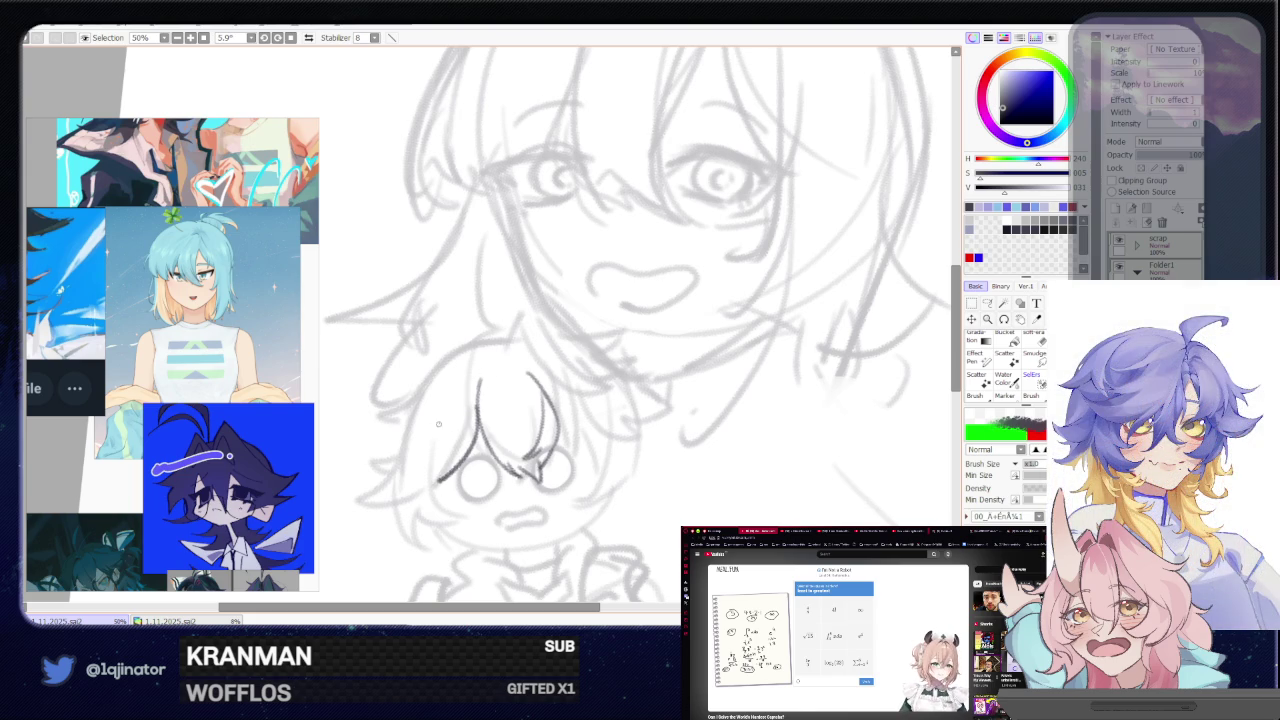
mouse_move(440, 474)
left_mouse_down()
mouse_move(415, 488)
mouse_move(458, 360)
left_mouse_up()
key("ctrl+z")
left_click_drag(402, 466, 468, 352)
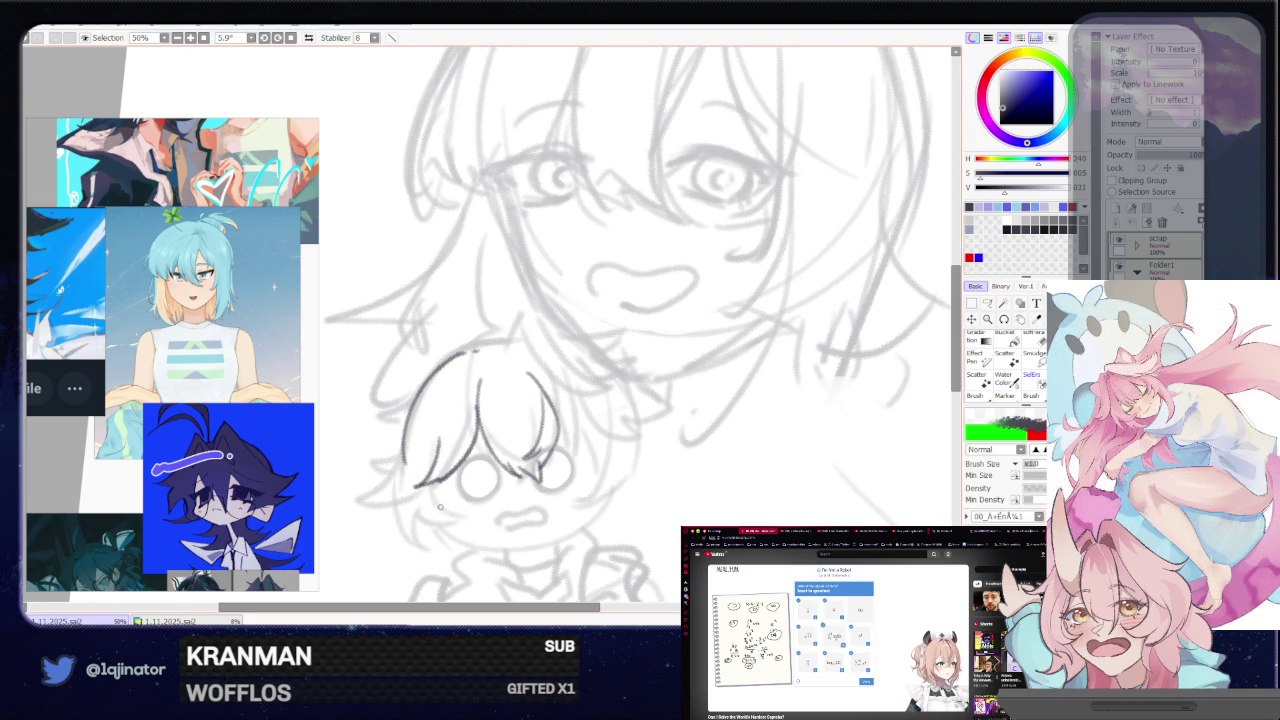
- Trace darker lines along the chibi's lower-left face outline and chin, then begin the right hair
left_click_drag(470, 484, 444, 508)
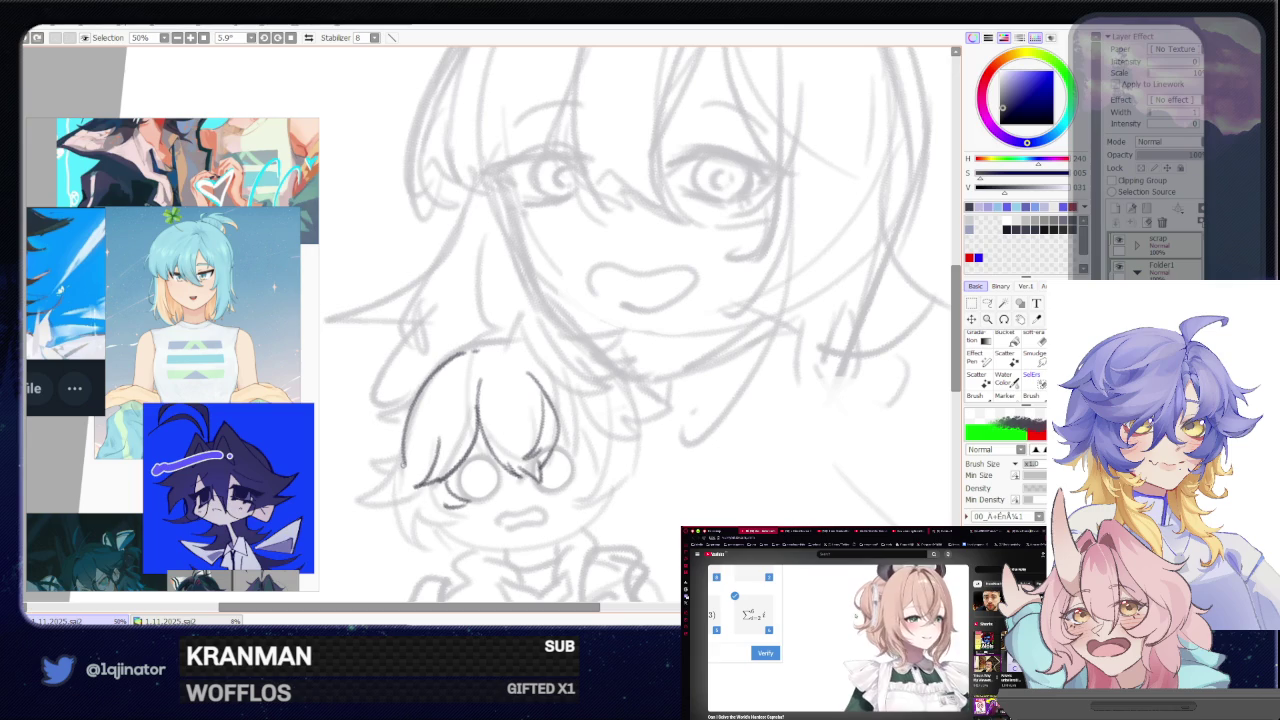
left_click_drag(404, 464, 441, 510)
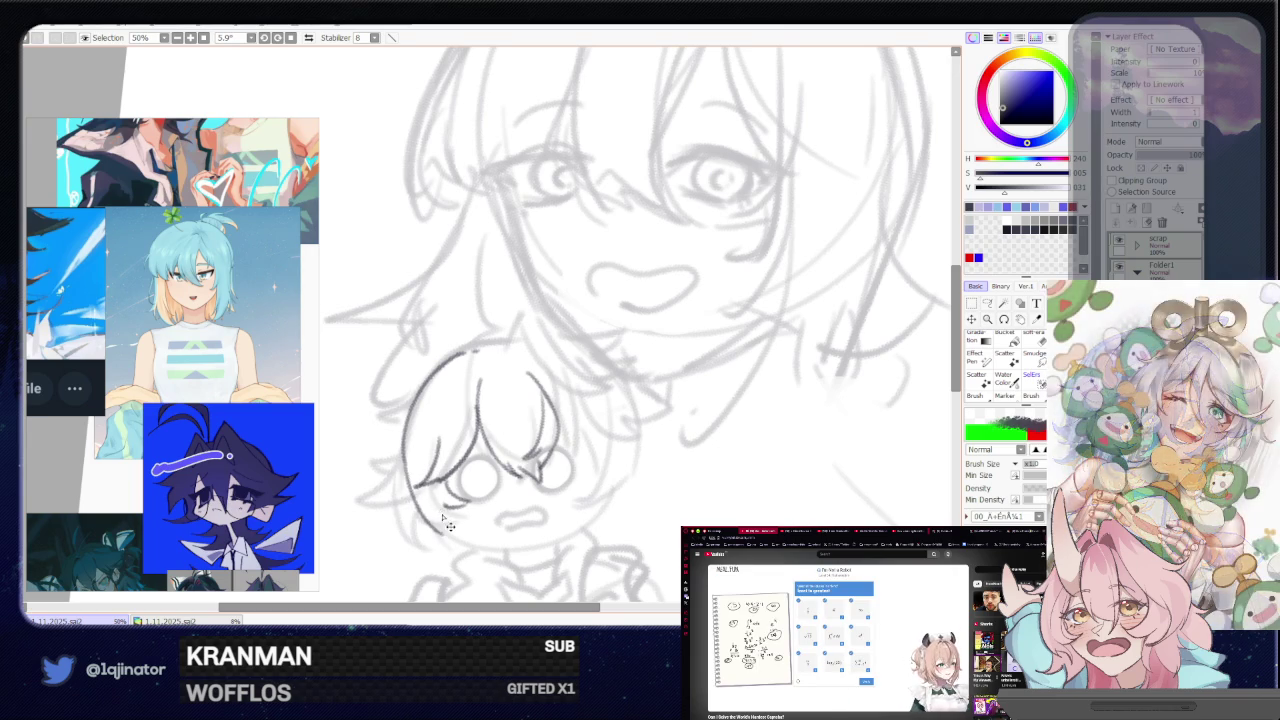
mouse_move(404, 458)
left_mouse_down()
mouse_move(458, 536)
mouse_move(468, 530)
left_mouse_up()
key("ctrl+z")
key("ctrl+z")
mouse_move(404, 466)
left_mouse_down()
mouse_move(428, 512)
mouse_move(456, 522)
left_mouse_up()
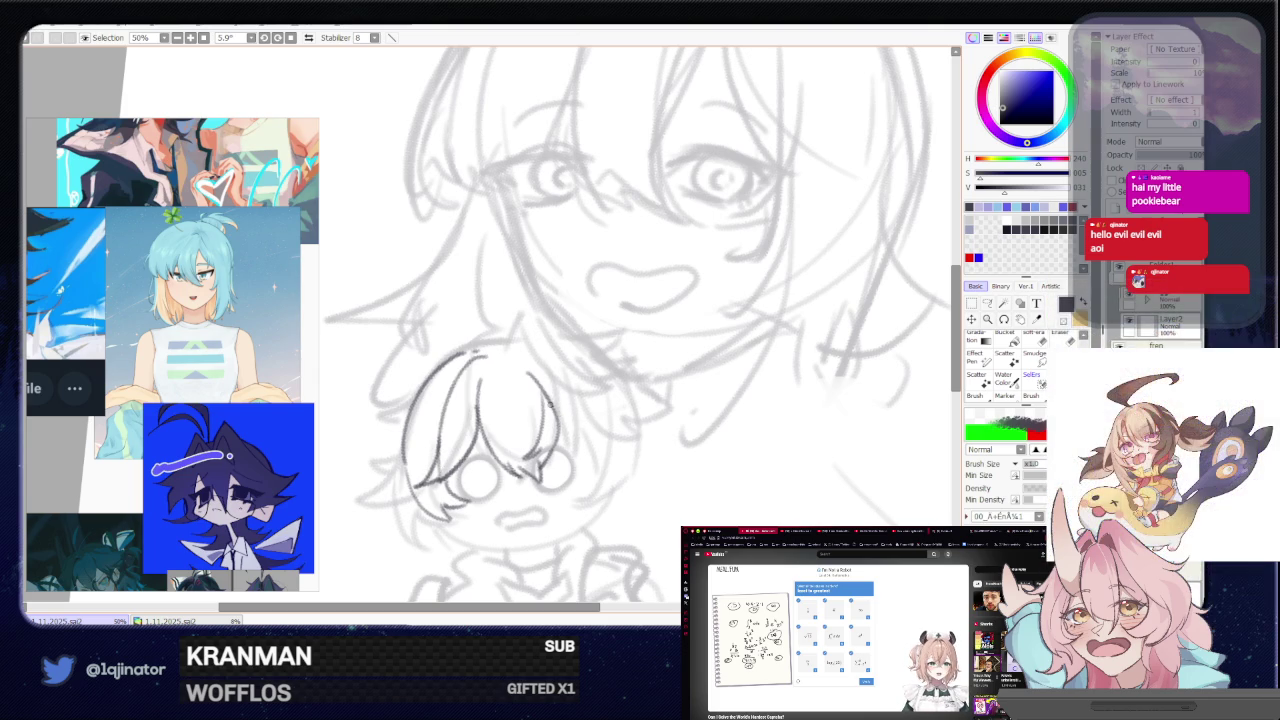
left_click_drag(556, 412, 582, 466)
- Undo the stray dark stroke on the chibi's right hair
key("ctrl+z")
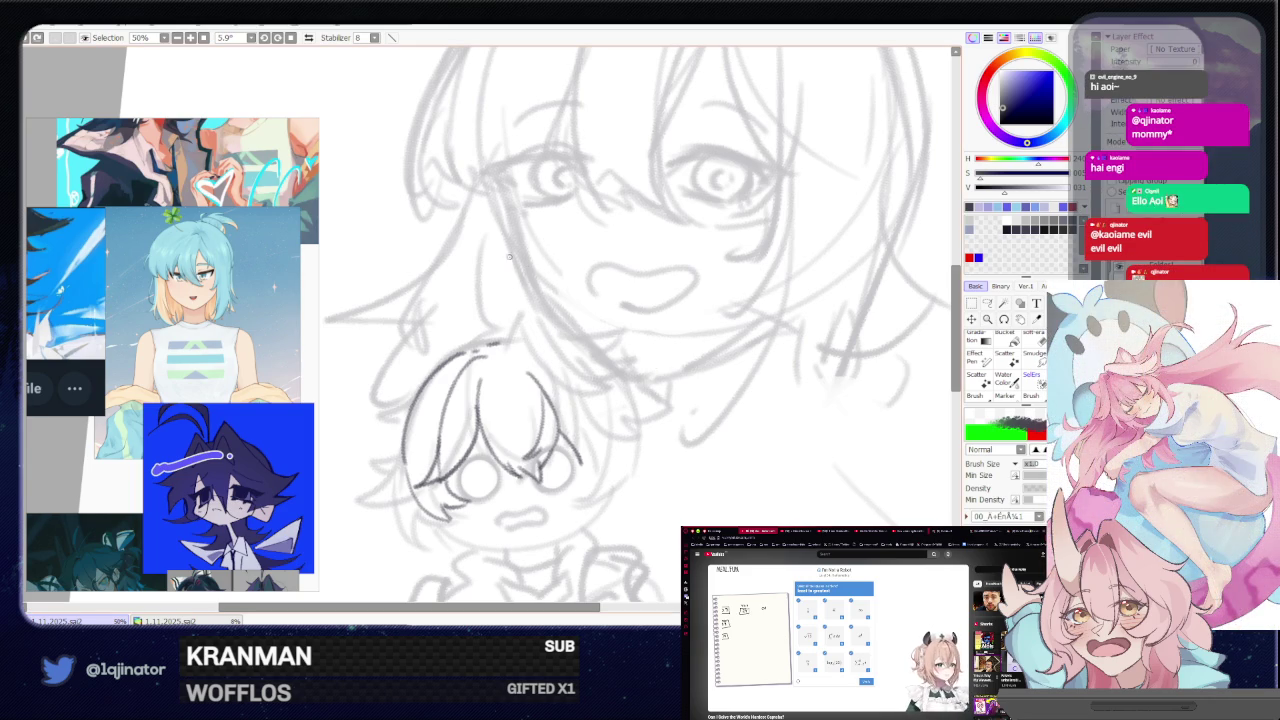
- Retry the curved pencil line down the right side of the chibi's hair
left_click_drag(506, 334, 588, 322)
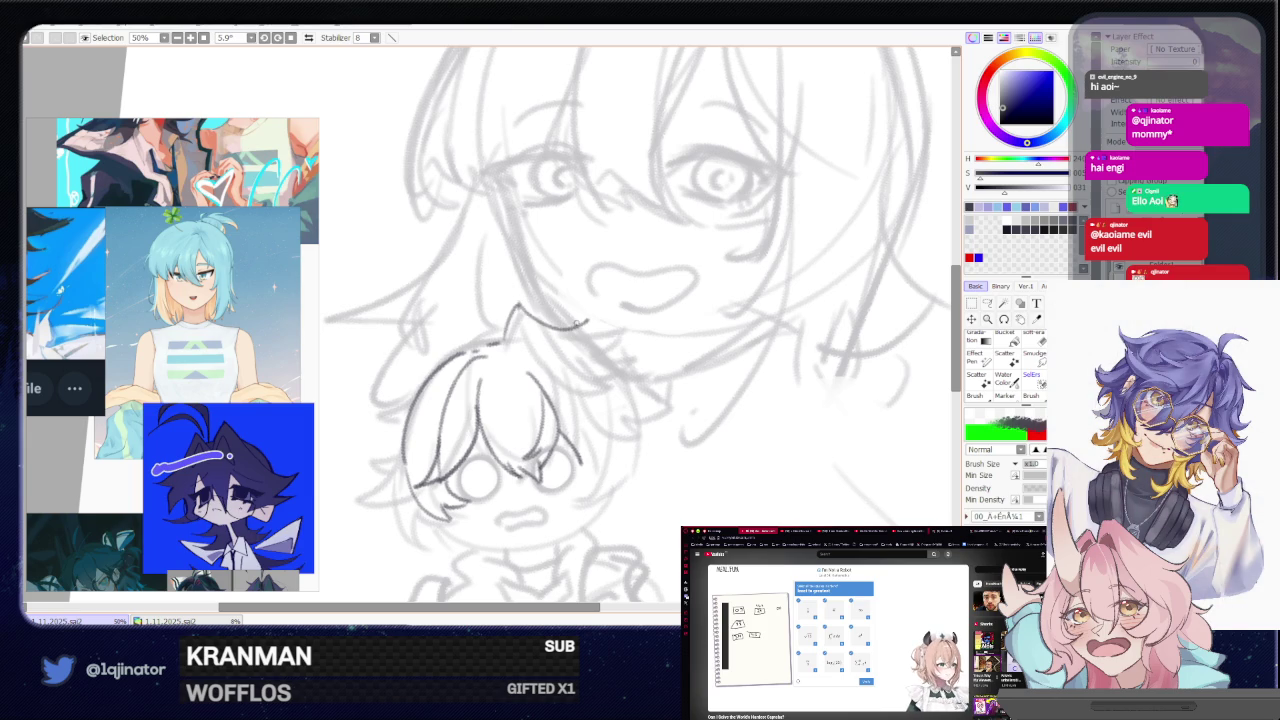
key("ctrl+z")
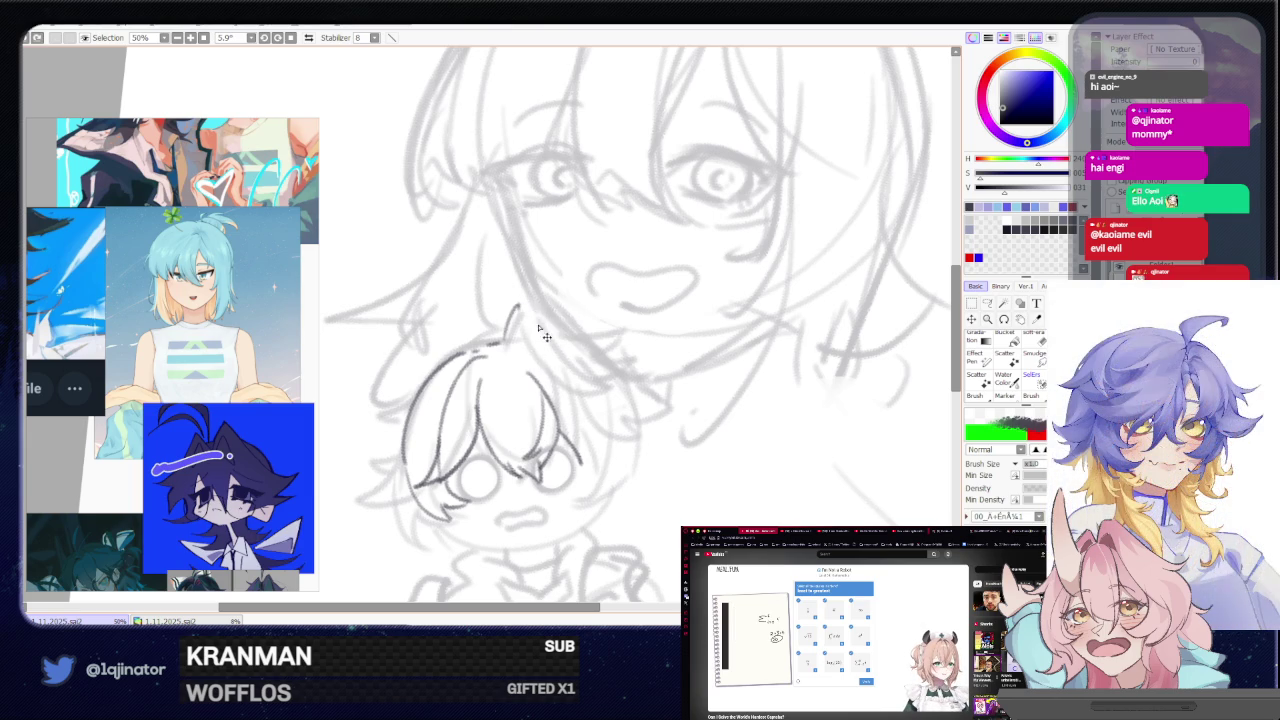
key("ctrl+z")
mouse_move(506, 346)
left_mouse_down()
mouse_move(520, 316)
mouse_move(585, 368)
left_mouse_up()
left_click_drag(522, 328, 588, 376)
key("ctrl+z")
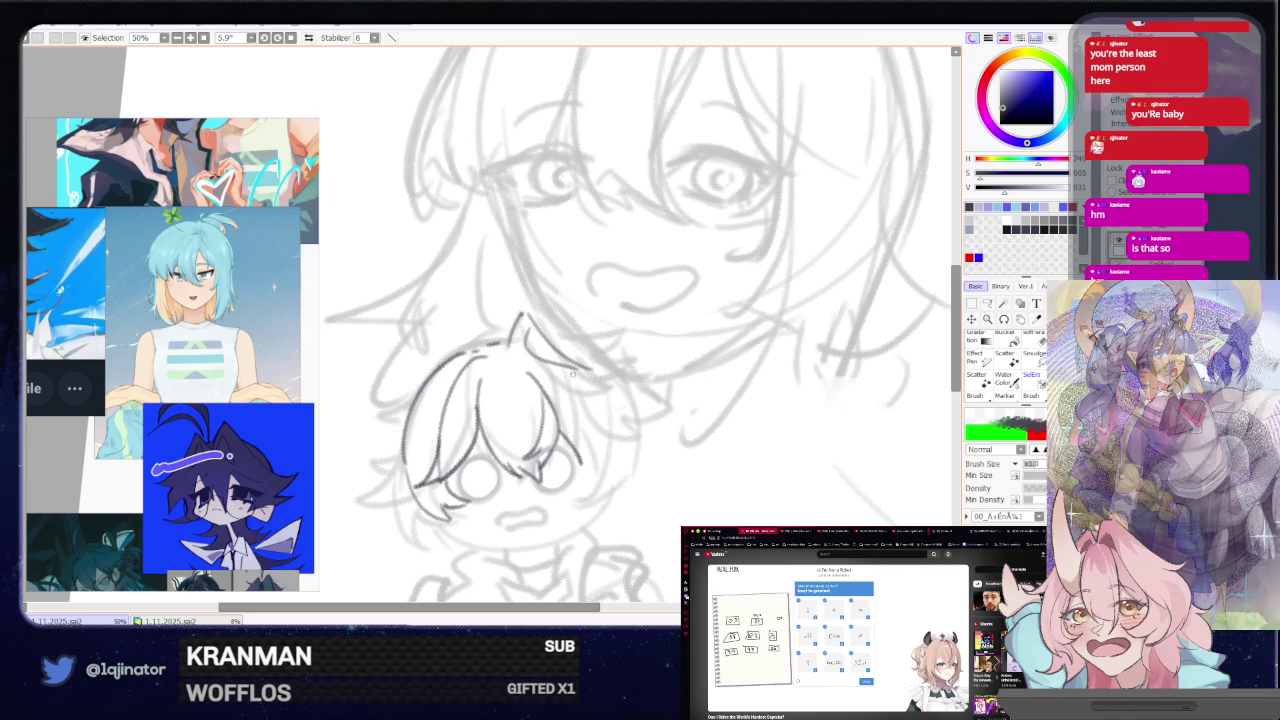
- Draw and undo repeated curves for the chibi's right hair edge until one fits
left_click_drag(578, 370, 587, 470)
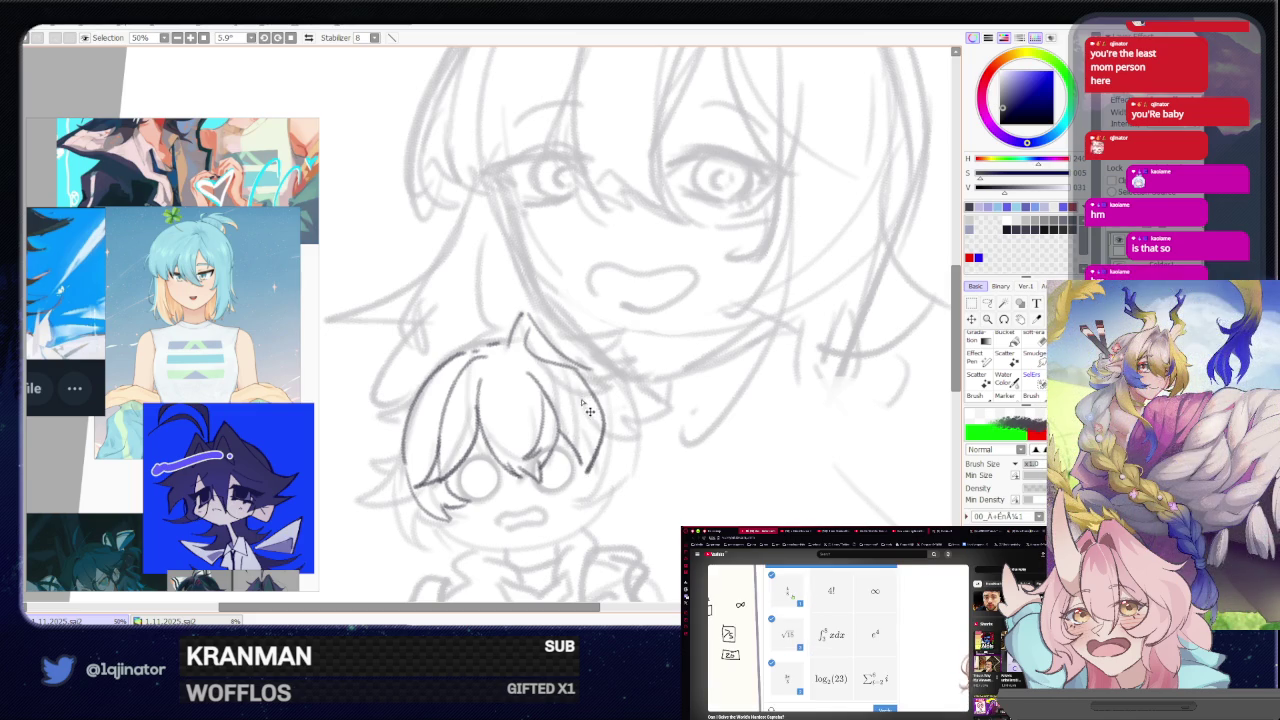
key("ctrl+z")
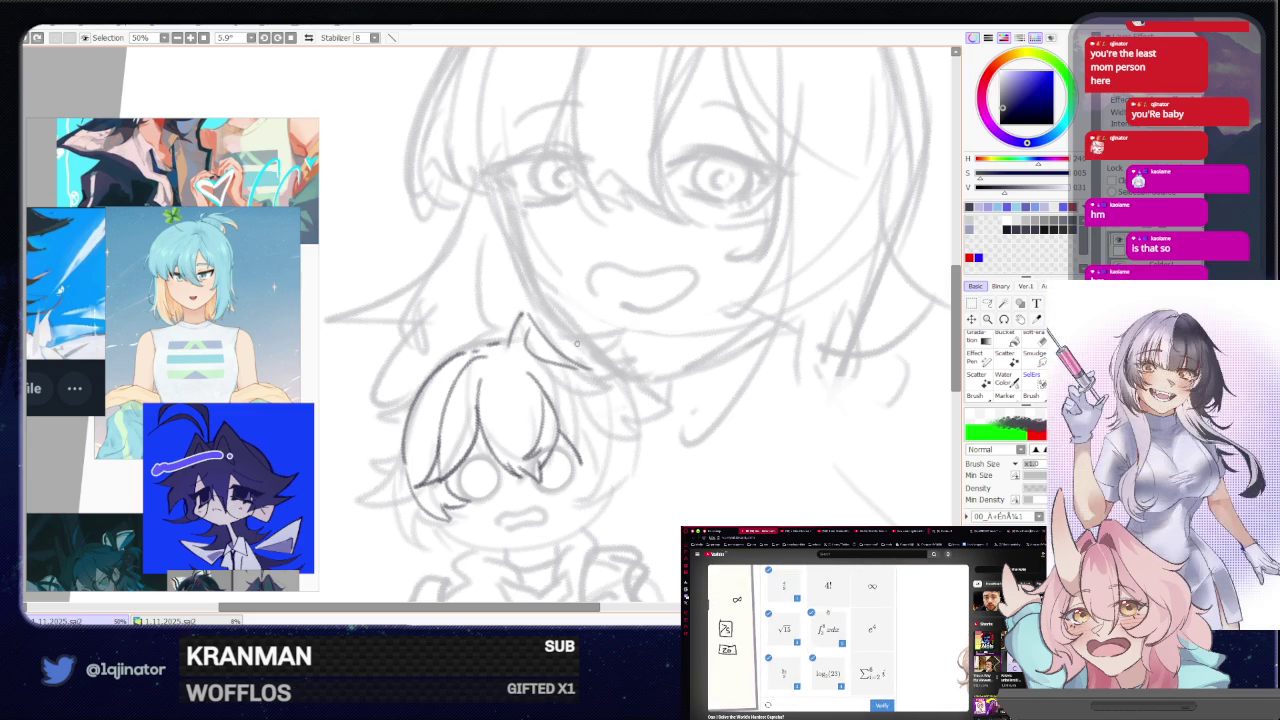
mouse_move(575, 365)
left_mouse_down()
mouse_move(592, 320)
mouse_move(603, 438)
mouse_move(580, 440)
left_mouse_up()
key("ctrl+z")
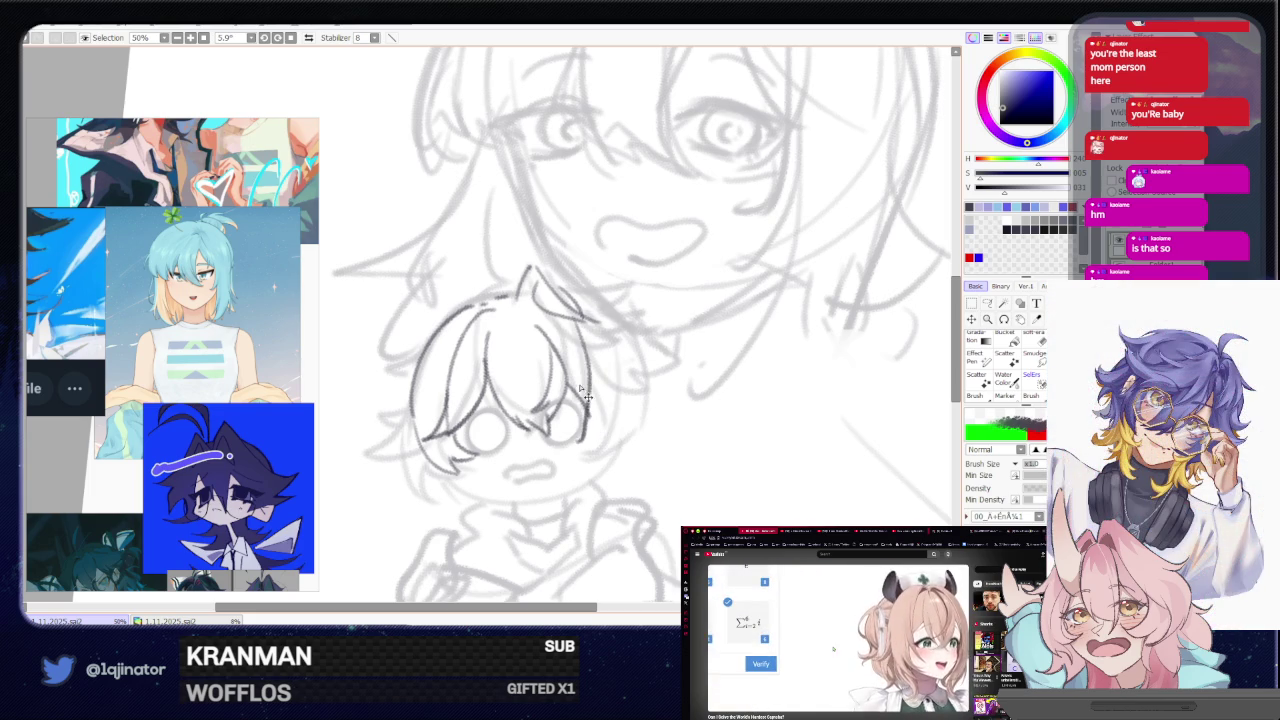
key("ctrl+z")
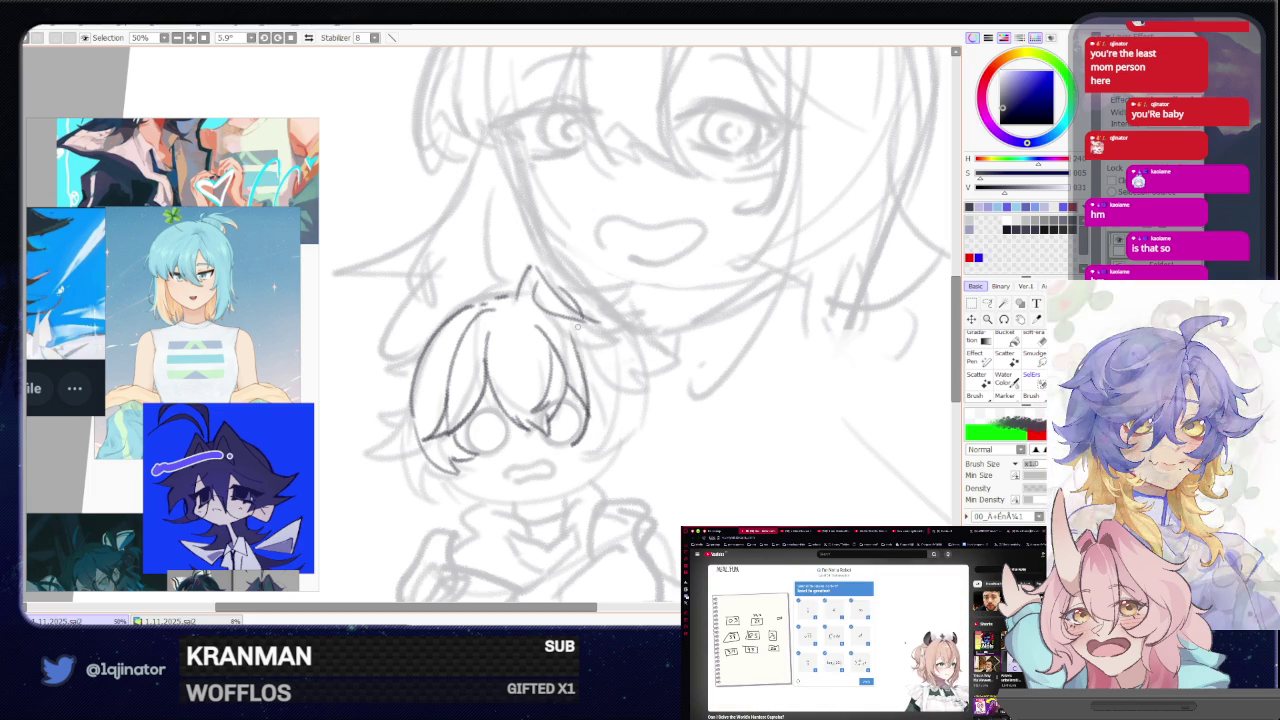
left_click_drag(565, 335, 572, 425)
key("ctrl+z")
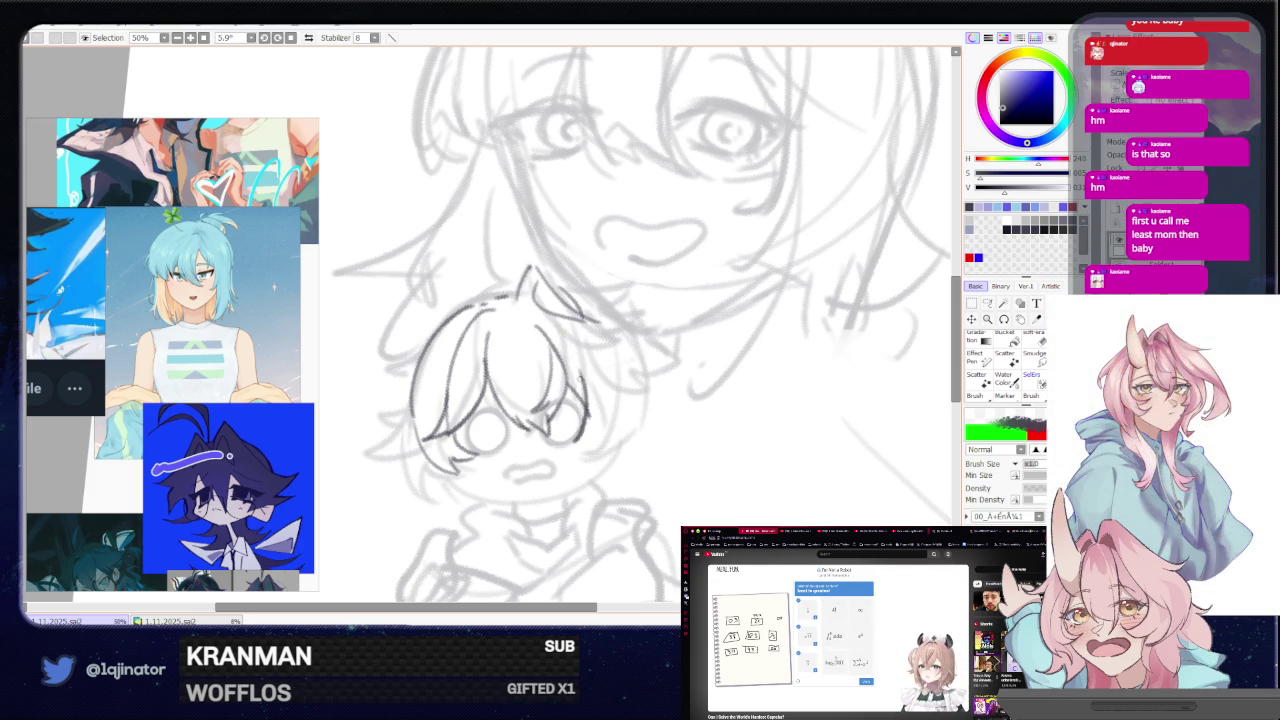
mouse_move(572, 320)
left_mouse_down()
mouse_move(600, 405)
mouse_move(594, 442)
left_mouse_up()
key("ctrl+z")
key("ctrl+z")
mouse_move(598, 346)
left_mouse_down()
mouse_move(617, 404)
mouse_move(590, 445)
left_mouse_up()
key("ctrl+z")
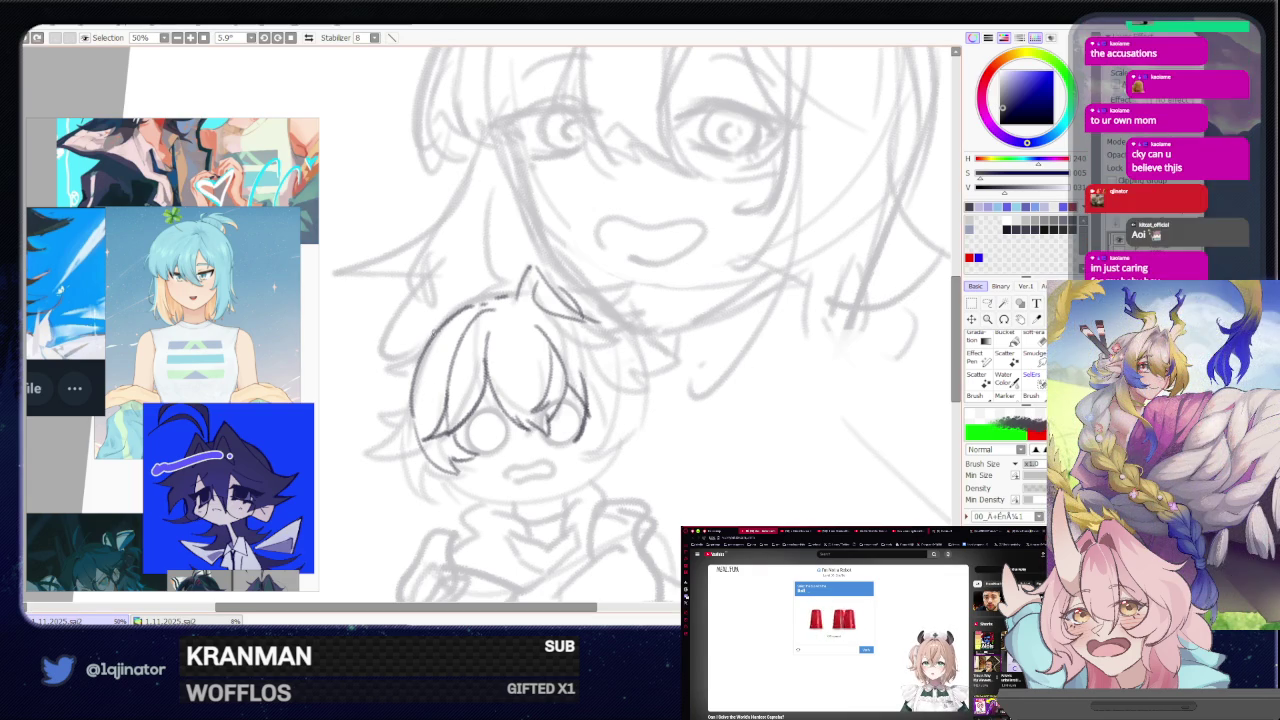
- Darken the chibi's left and upper-right hair strands, then fill a dark pupil into its left eye
left_click_drag(432, 340, 394, 371)
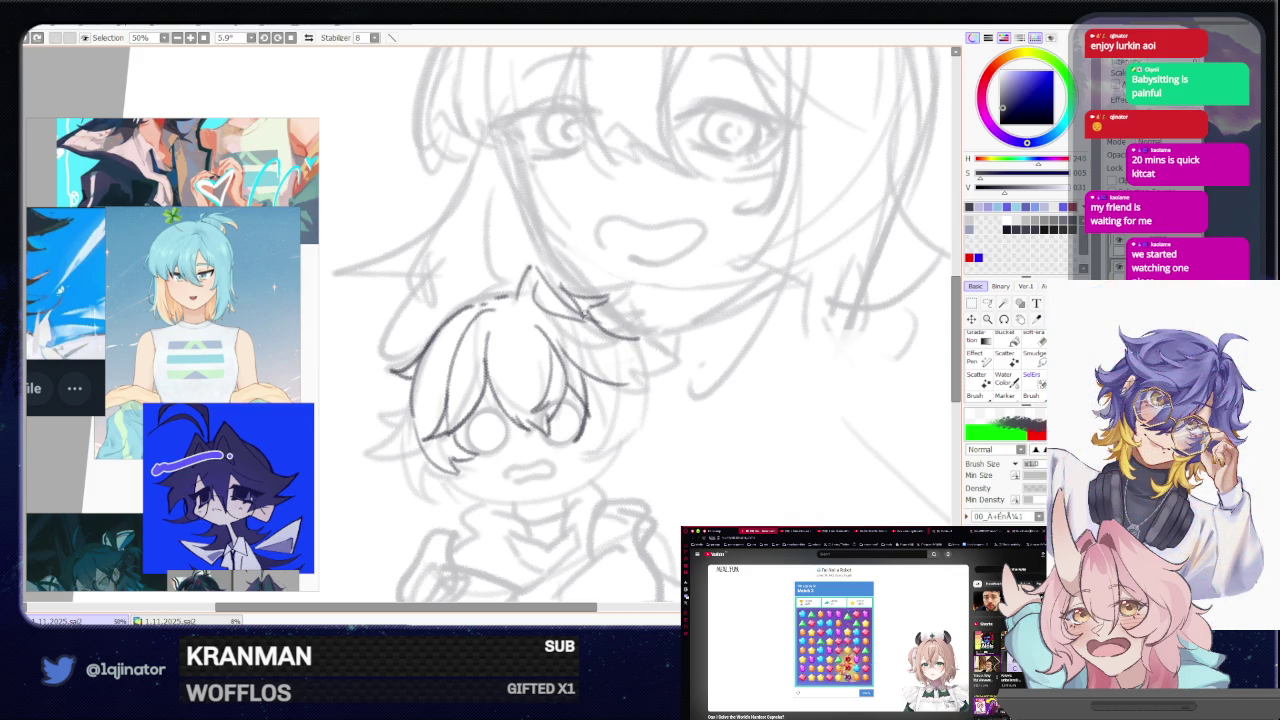
left_click_drag(585, 302, 642, 356)
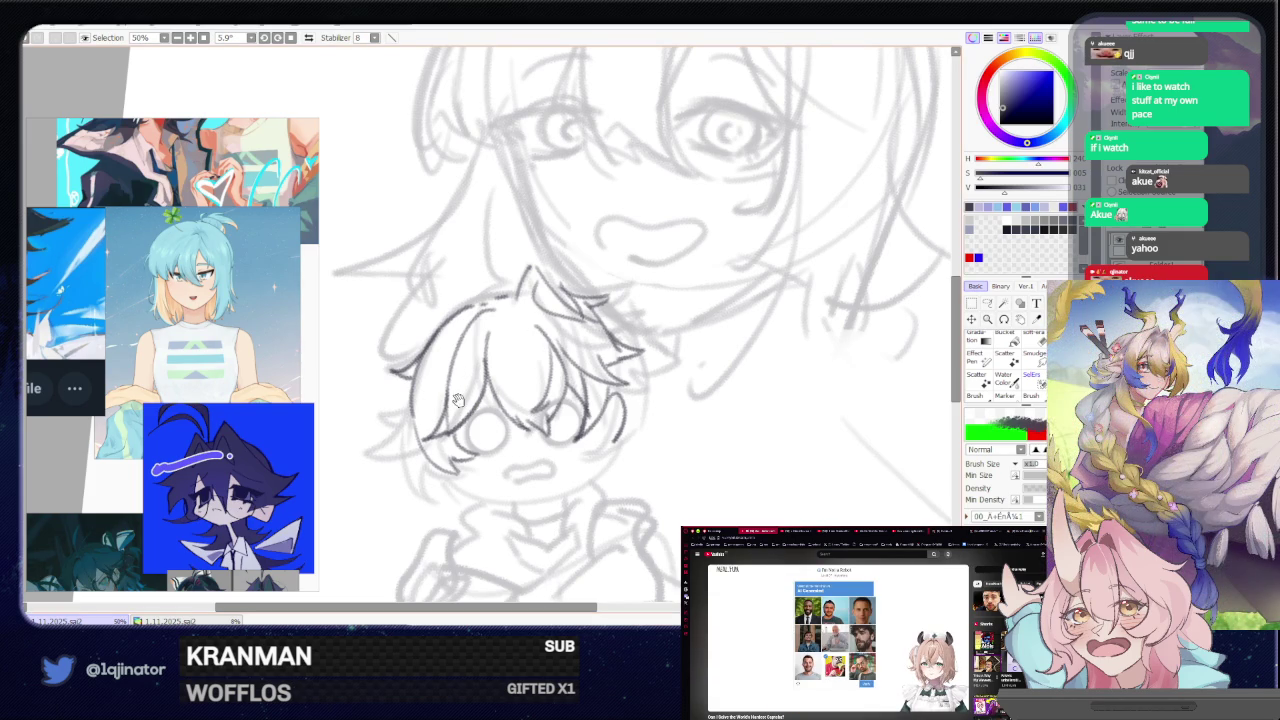
left_click_drag(600, 478, 592, 426)
left_click_drag(588, 376, 593, 361)
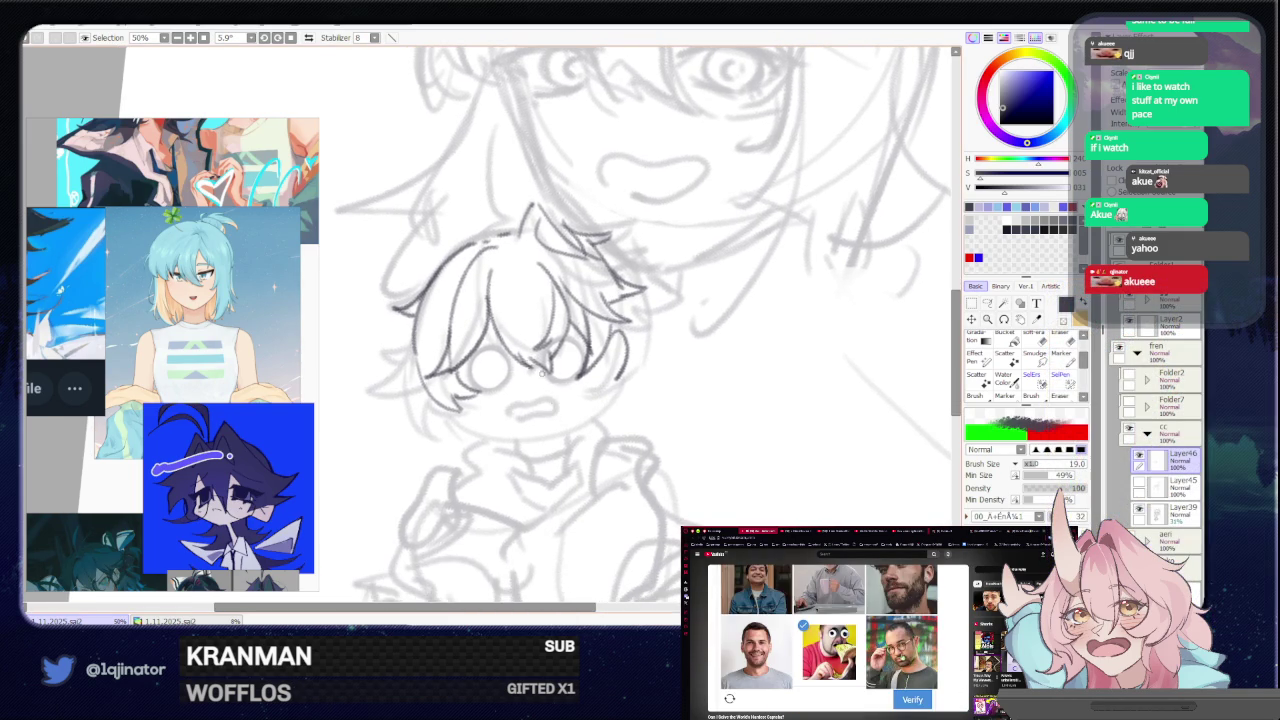
left_click_drag(487, 370, 500, 372)
- Redraw the chibi's solid pupil as a ring, add the second eye, and sketch a wavy mouth
key("ctrl+z")
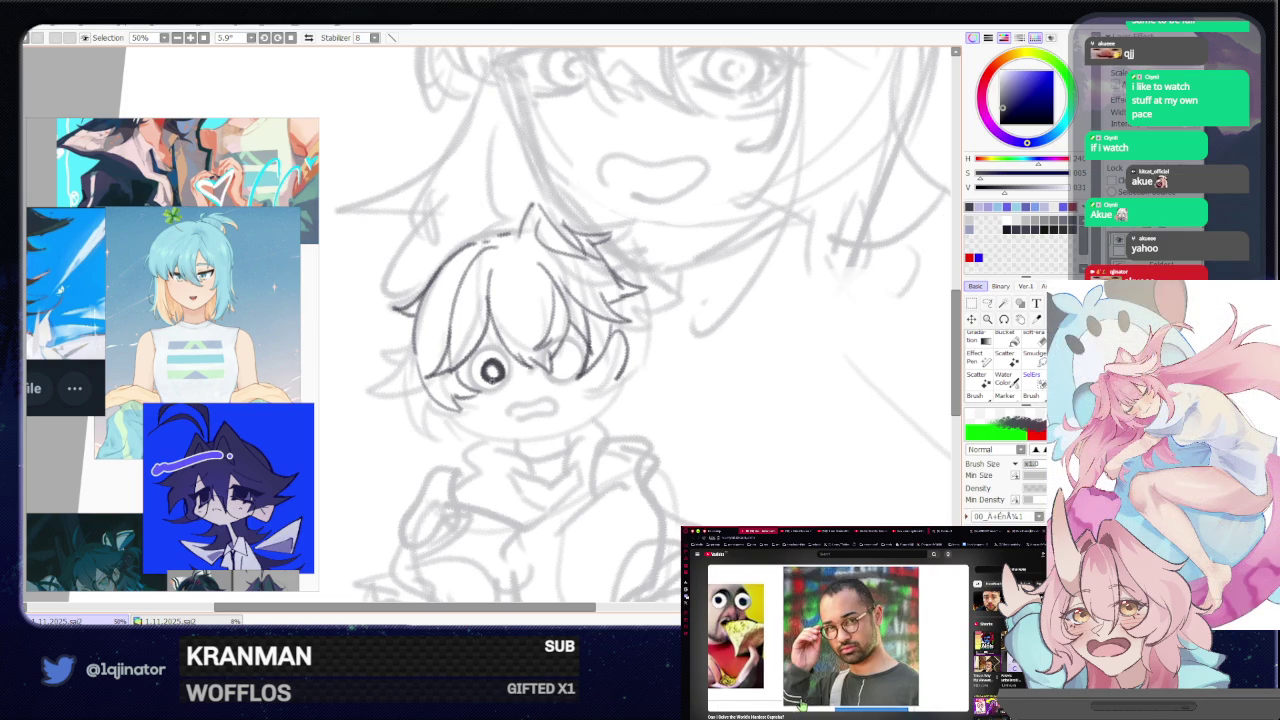
left_click_drag(564, 356, 566, 368)
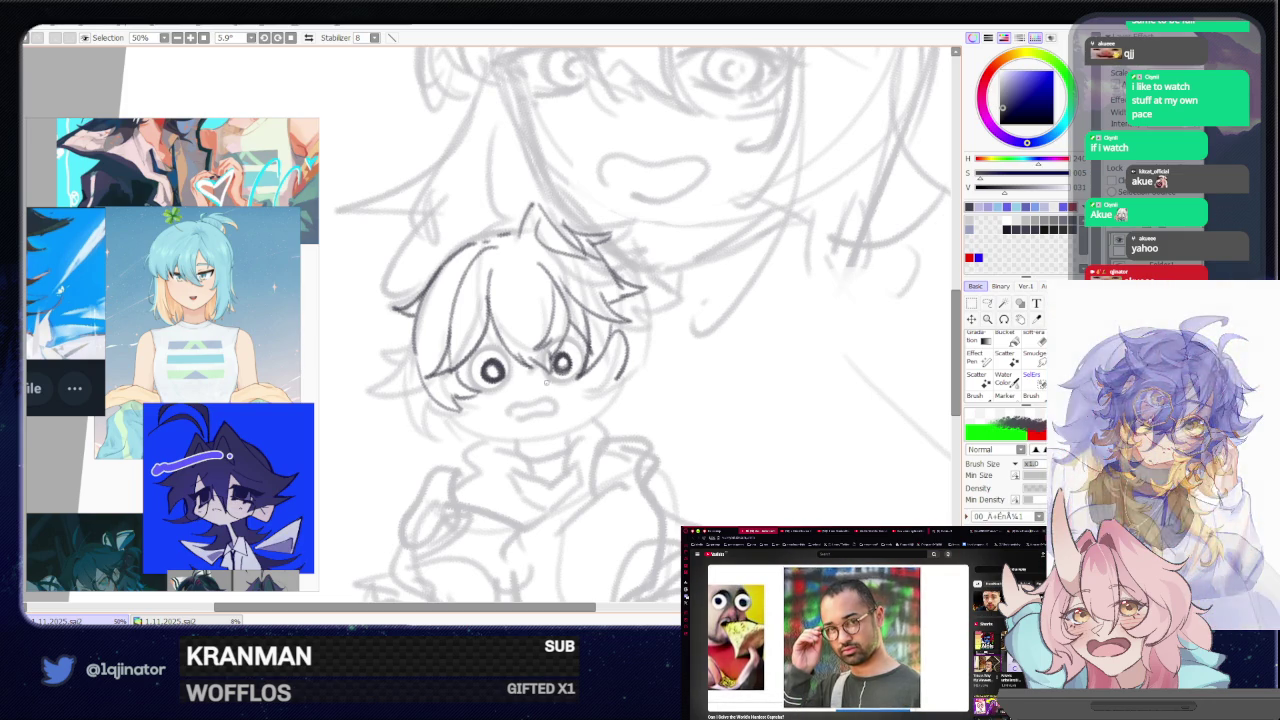
left_click_drag(513, 412, 600, 403)
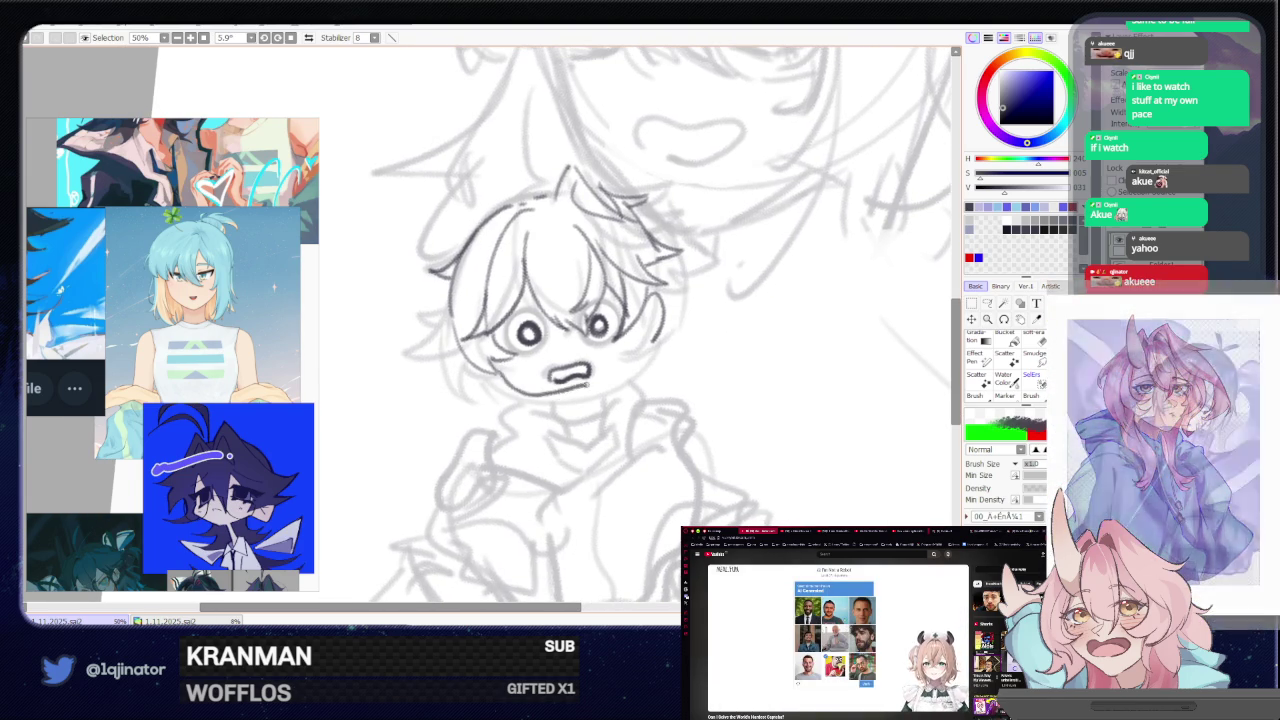
- Replace the wavy mouth with a small open mouth, discarding a trial chin stroke
key("ctrl+z")
mouse_move(550, 360)
left_mouse_down()
mouse_move(582, 355)
mouse_move(562, 367)
left_mouse_up()
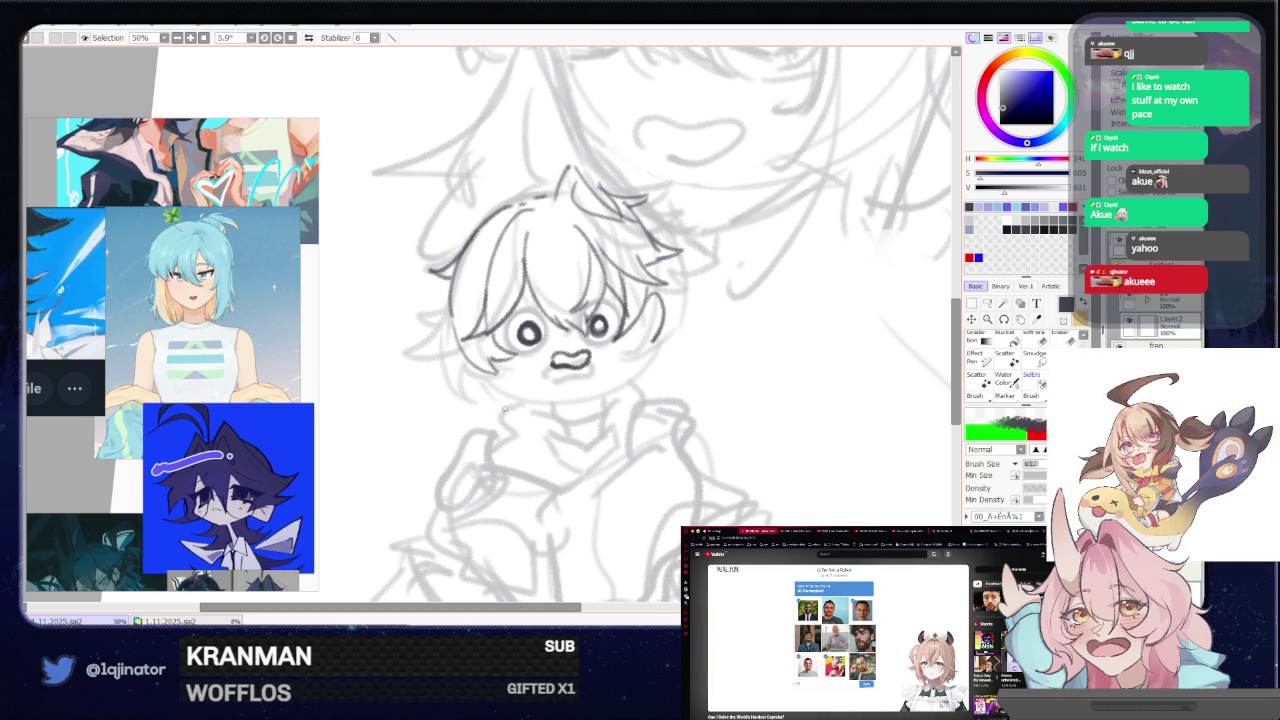
mouse_move(508, 369)
left_mouse_down()
mouse_move(570, 384)
mouse_move(621, 365)
left_mouse_up()
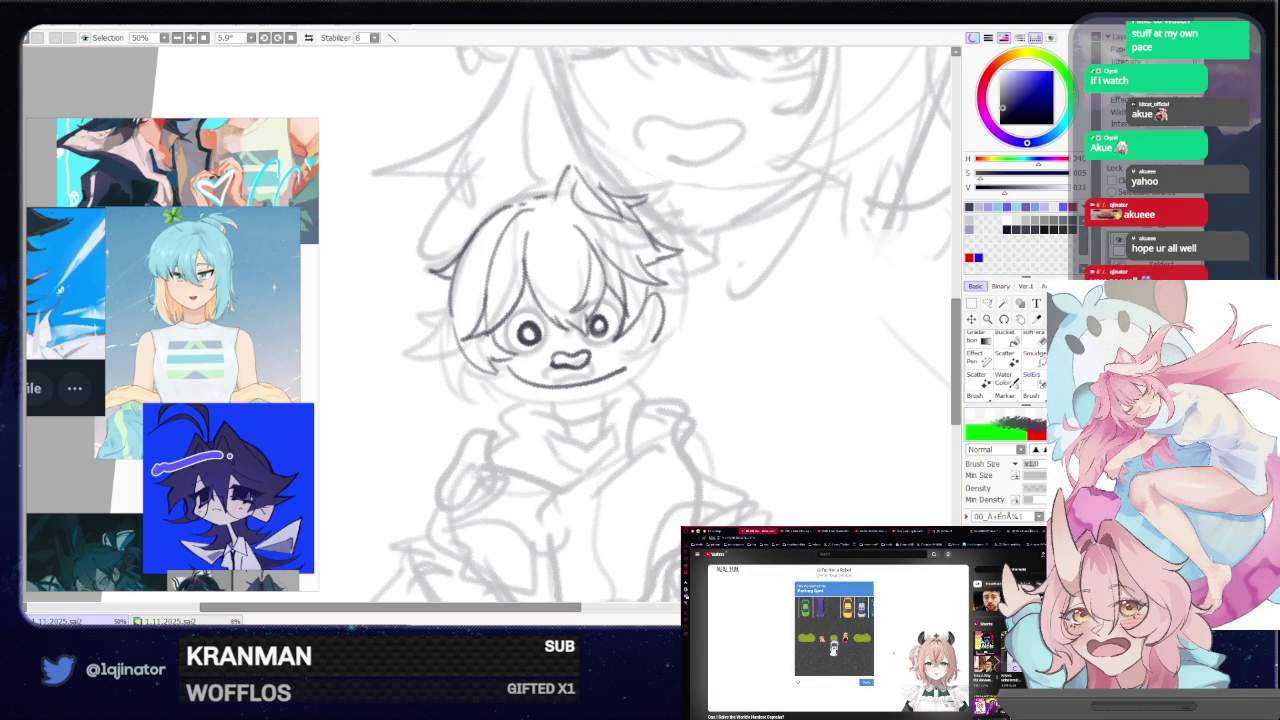
key("ctrl+z")
- Draw a curved chin line under the chibi's open mouth, retrying it once, then zoom out to check
mouse_move(631, 395)
left_mouse_down()
mouse_move(510, 378)
mouse_move(574, 390)
left_mouse_up()
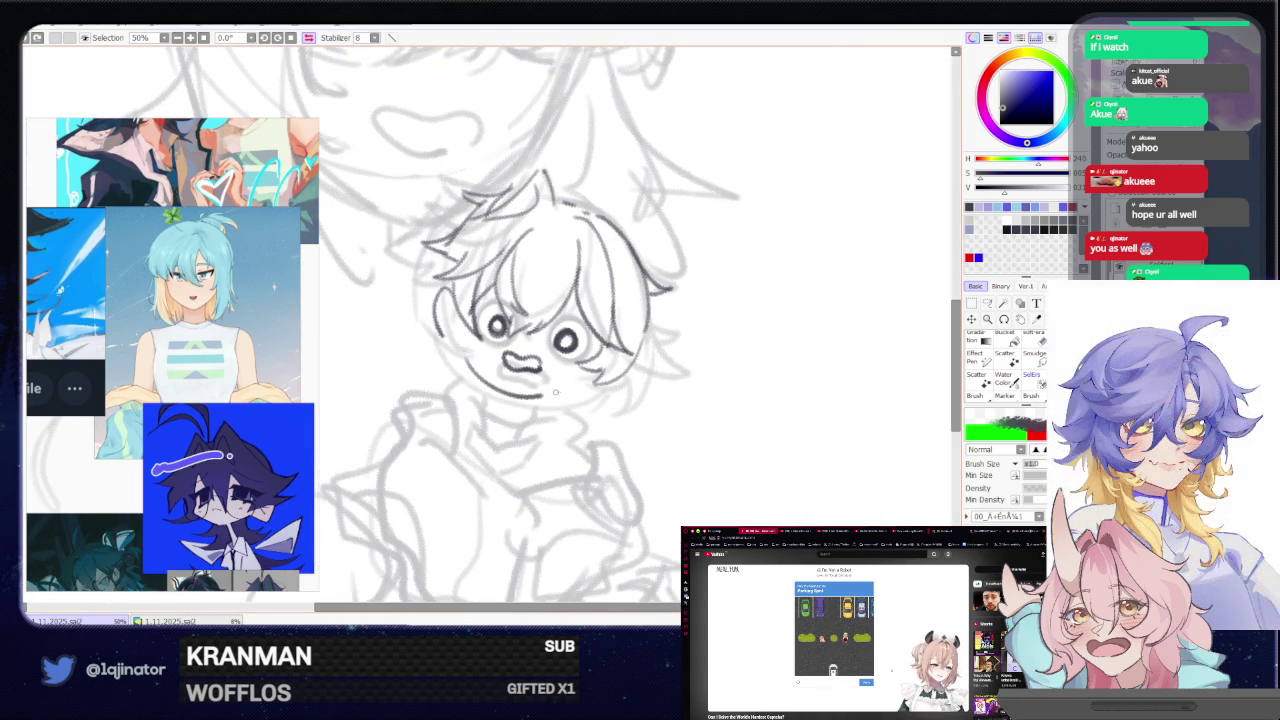
key("ctrl+z")
left_click_drag(464, 376, 562, 400)
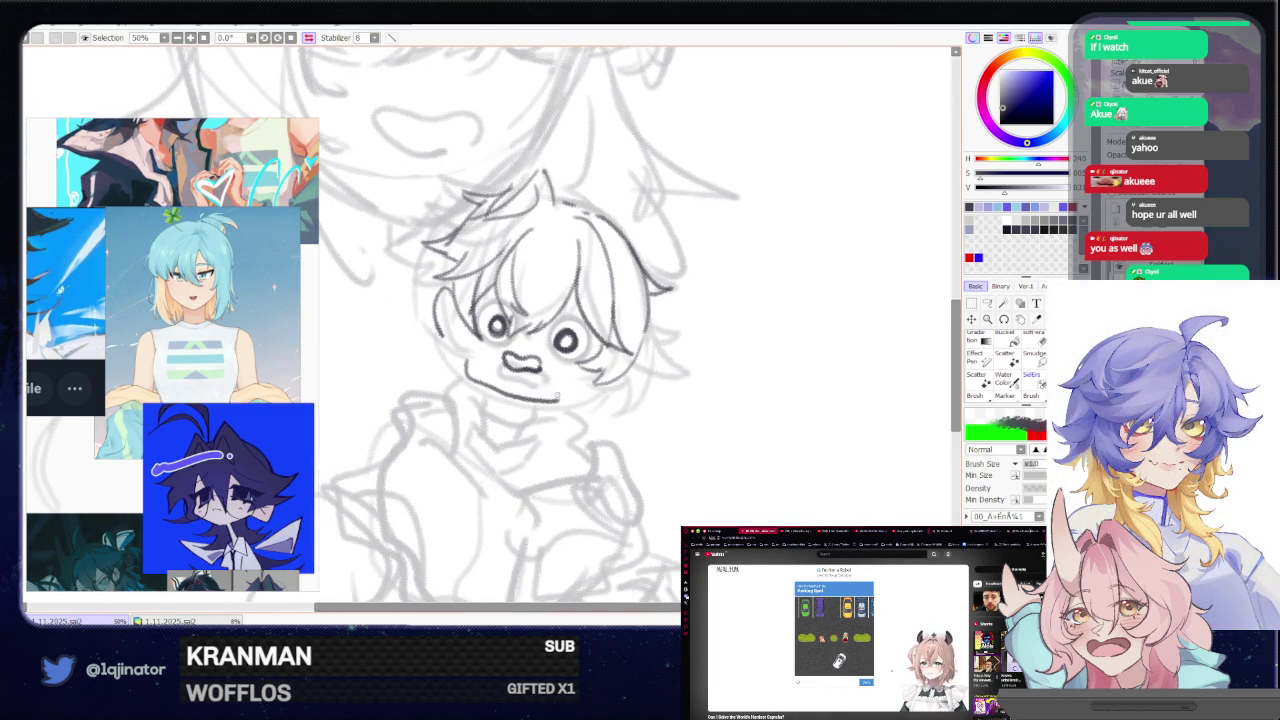
key("ctrl+z")
left_click_drag(464, 376, 580, 390)
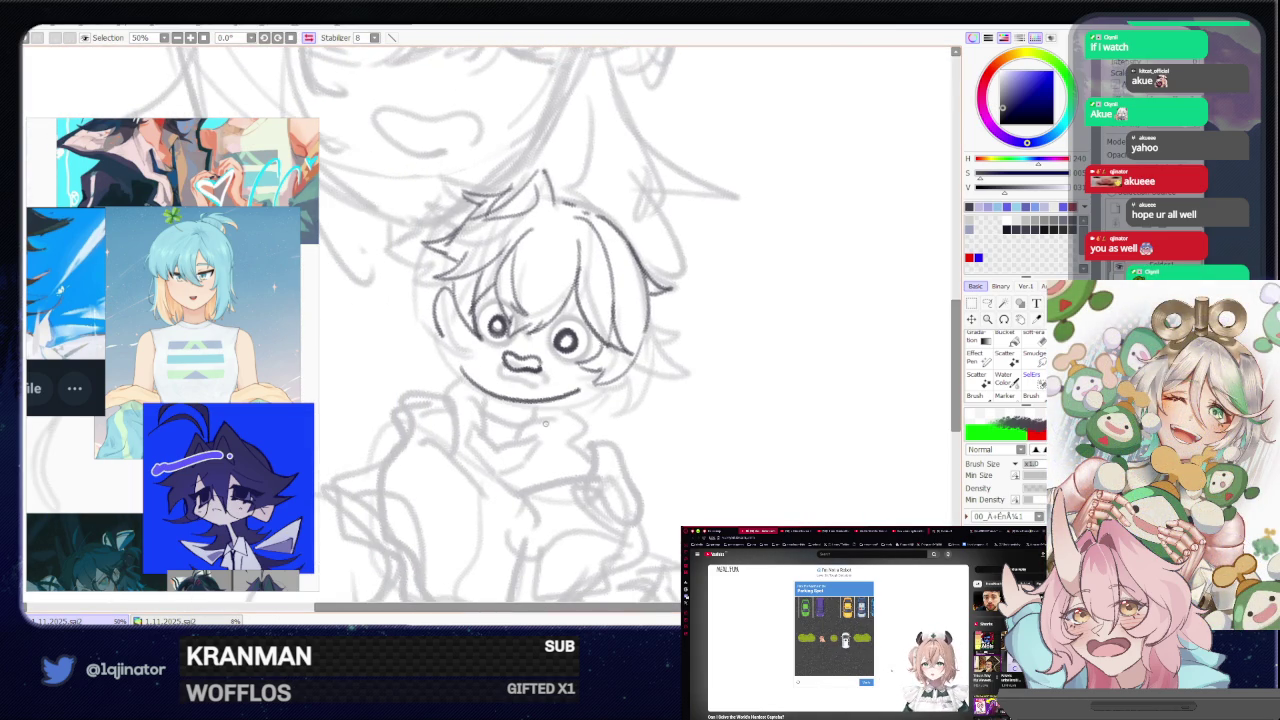
scroll(755, 420, "down", 2)
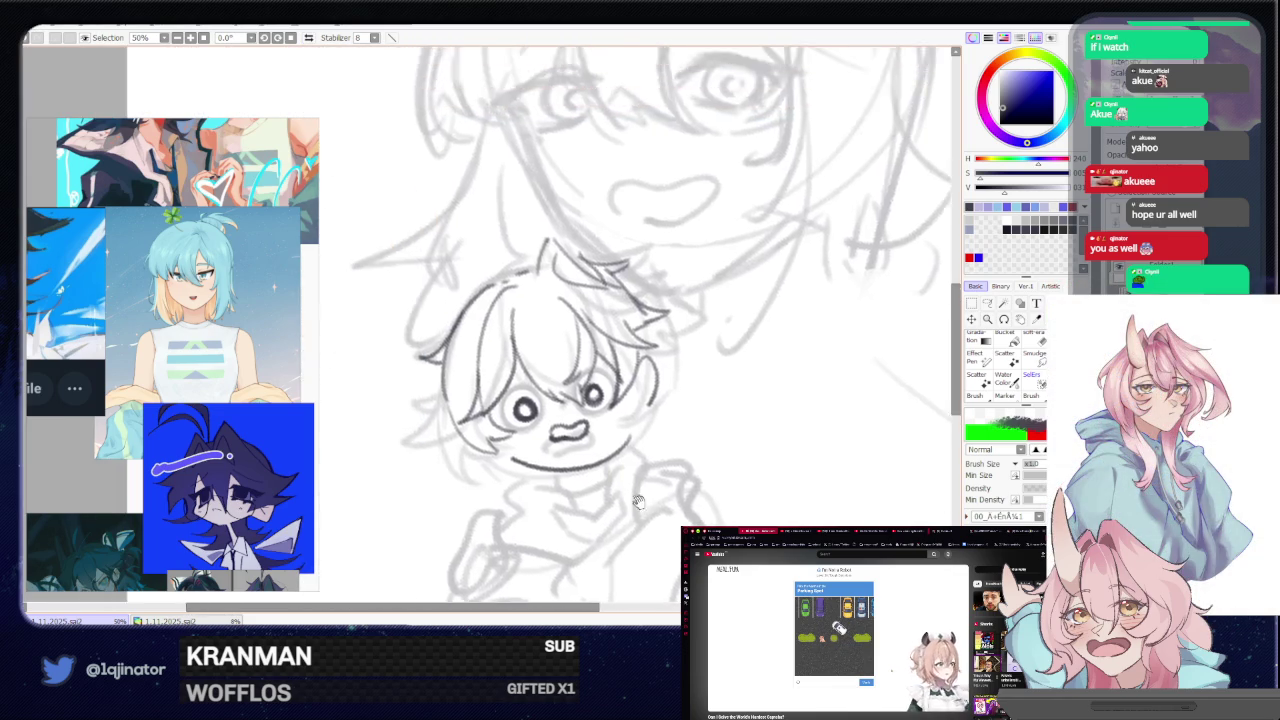
scroll(755, 420, "down", 1)
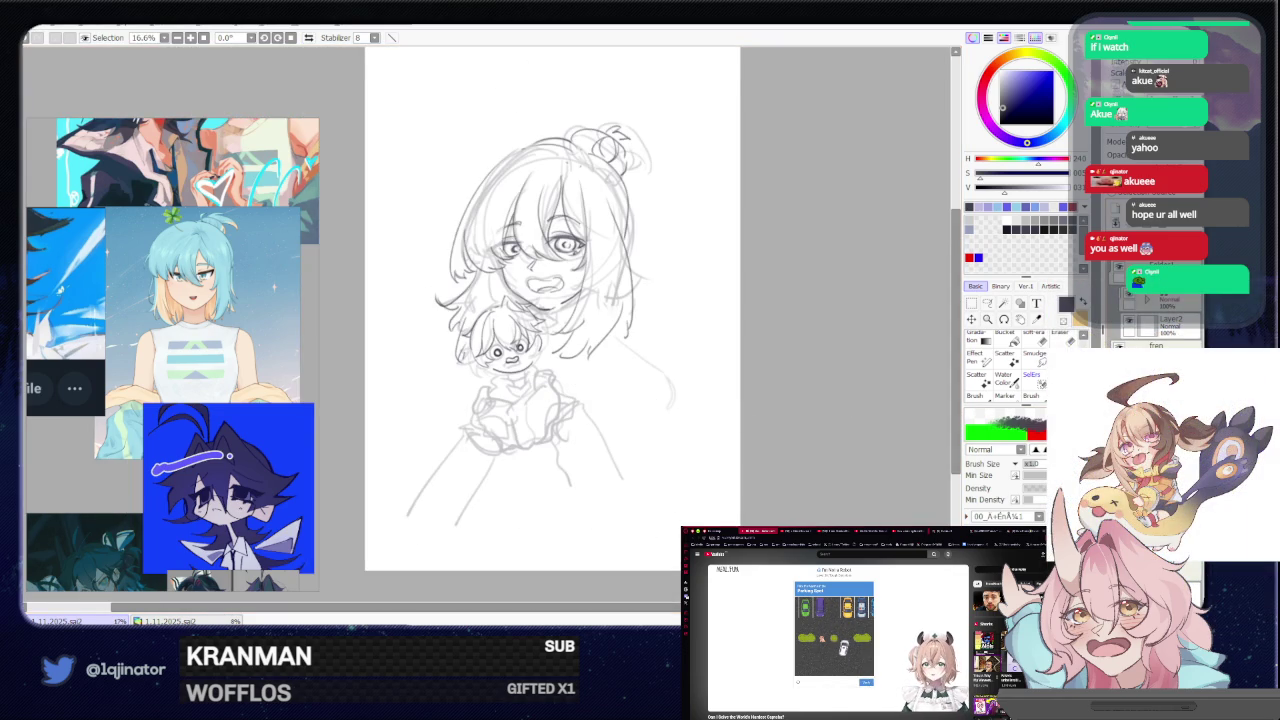
scroll(600, 330, "up", 2)
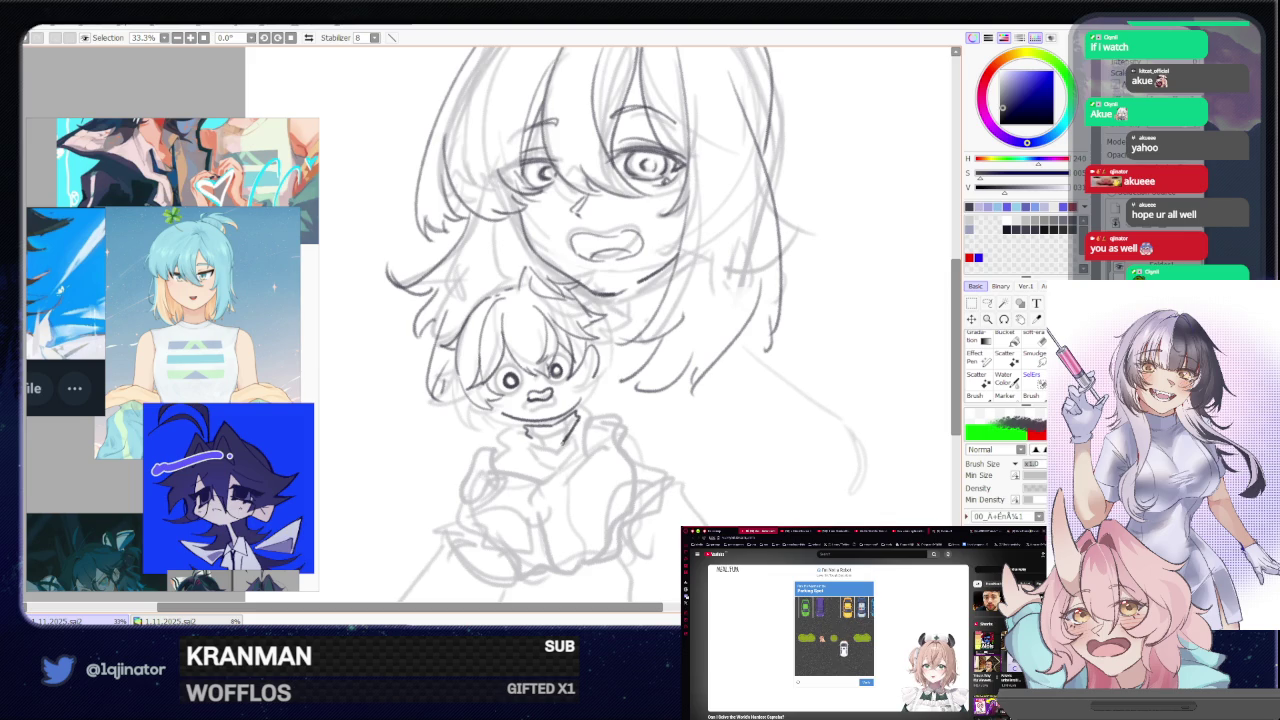
- Redraw the short stroke under the chibi's chin, then pan up to the bun and zoom 16.6% to 25%
left_click_drag(564, 420, 580, 432)
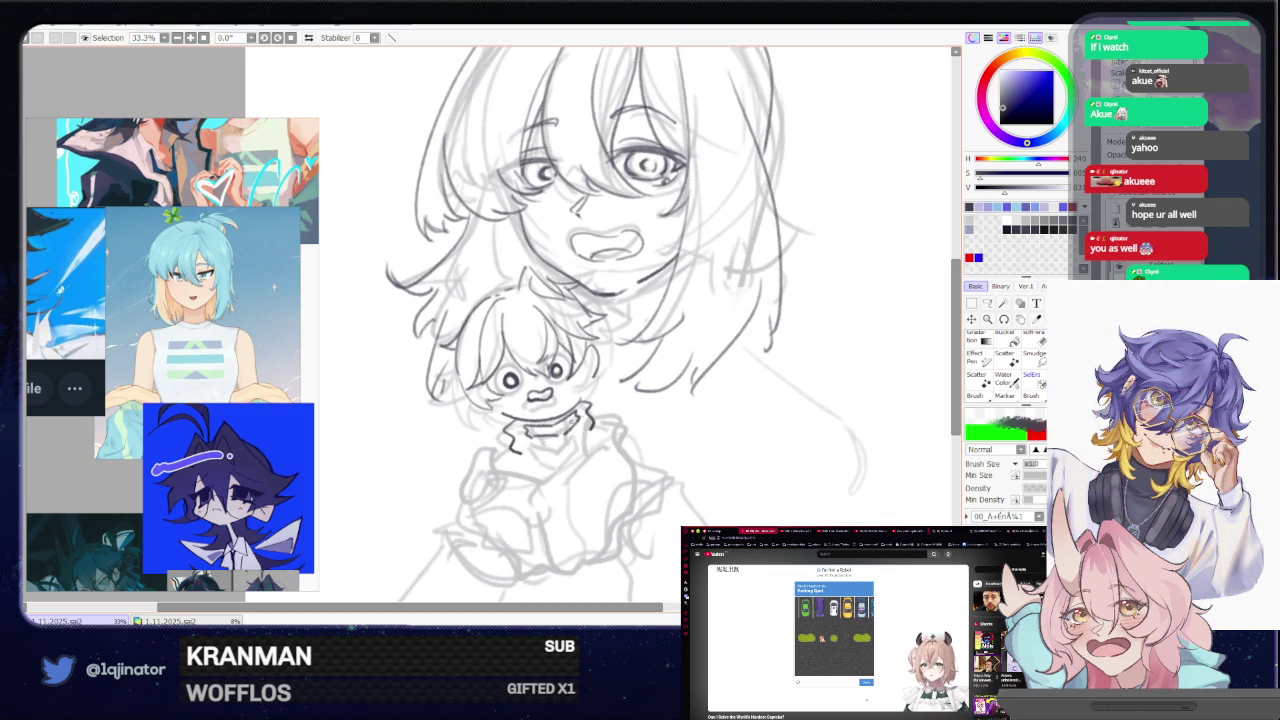
mouse_move(654, 425)
left_mouse_down()
mouse_move(610, 420)
mouse_move(594, 484)
left_mouse_up()
left_click_drag(597, 436, 600, 522)
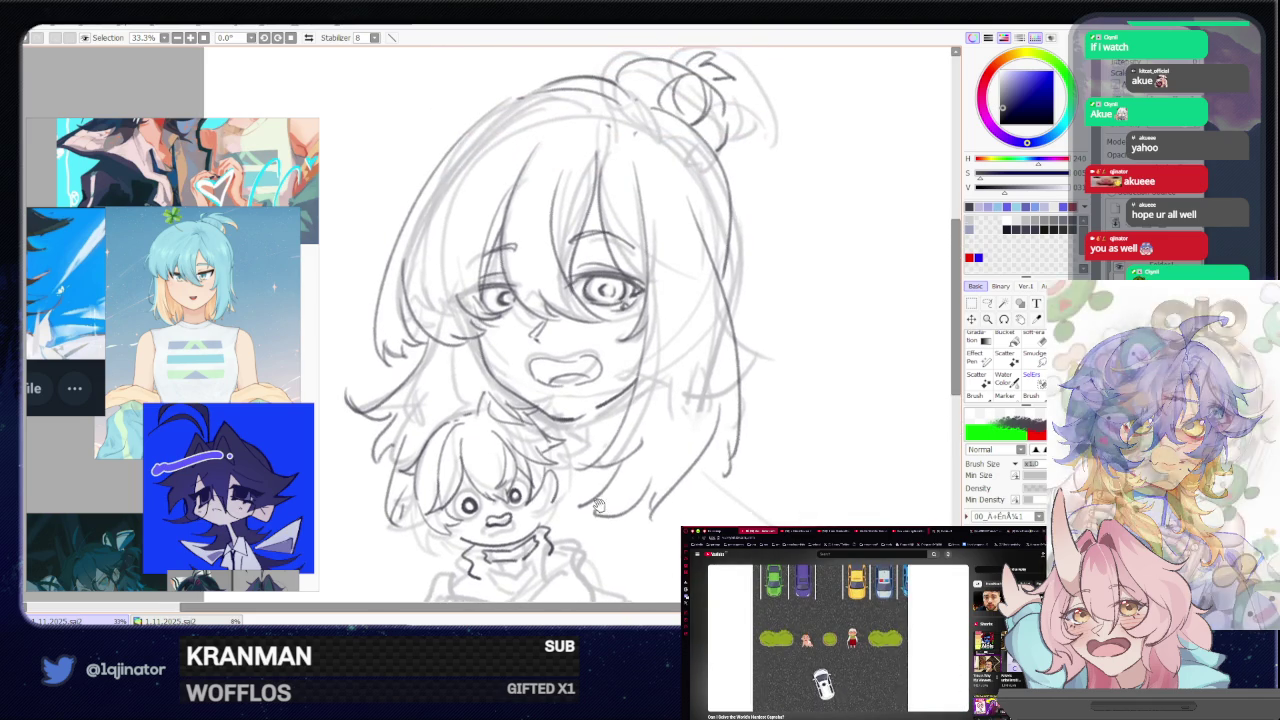
scroll(658, 463, "down", 1)
scroll(658, 463, "down", 1)
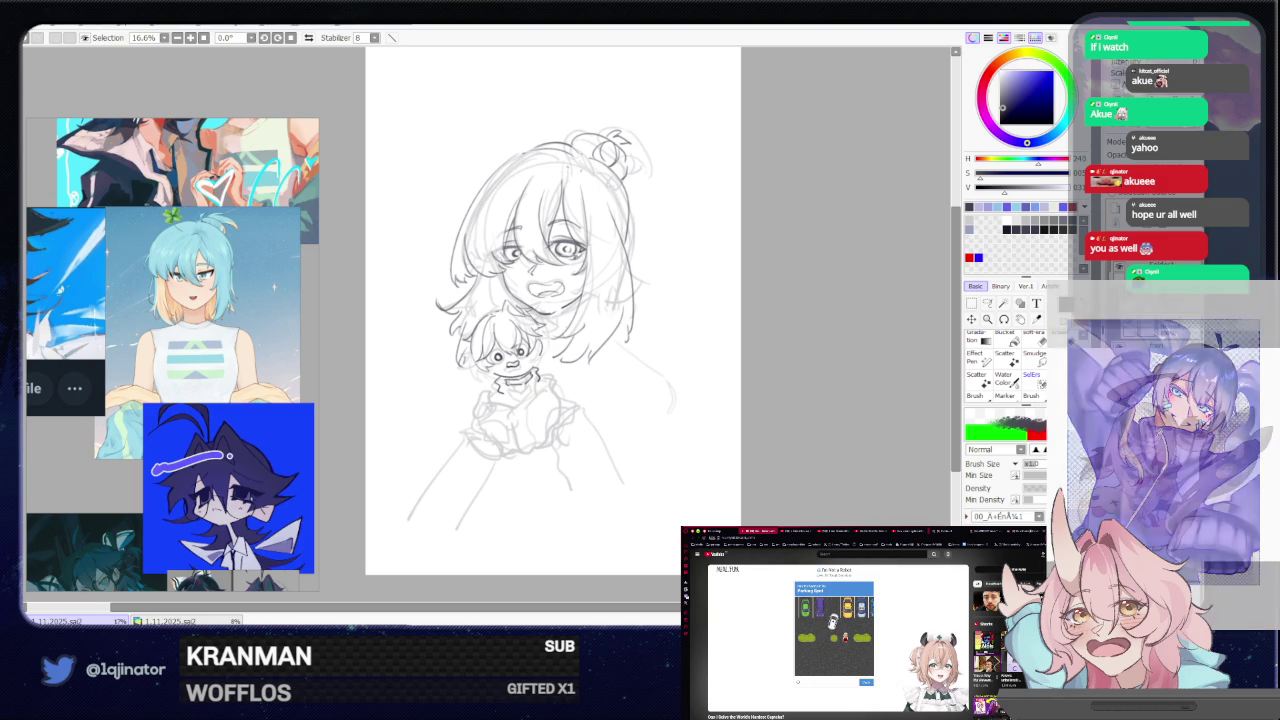
scroll(486, 300, "up", 1)
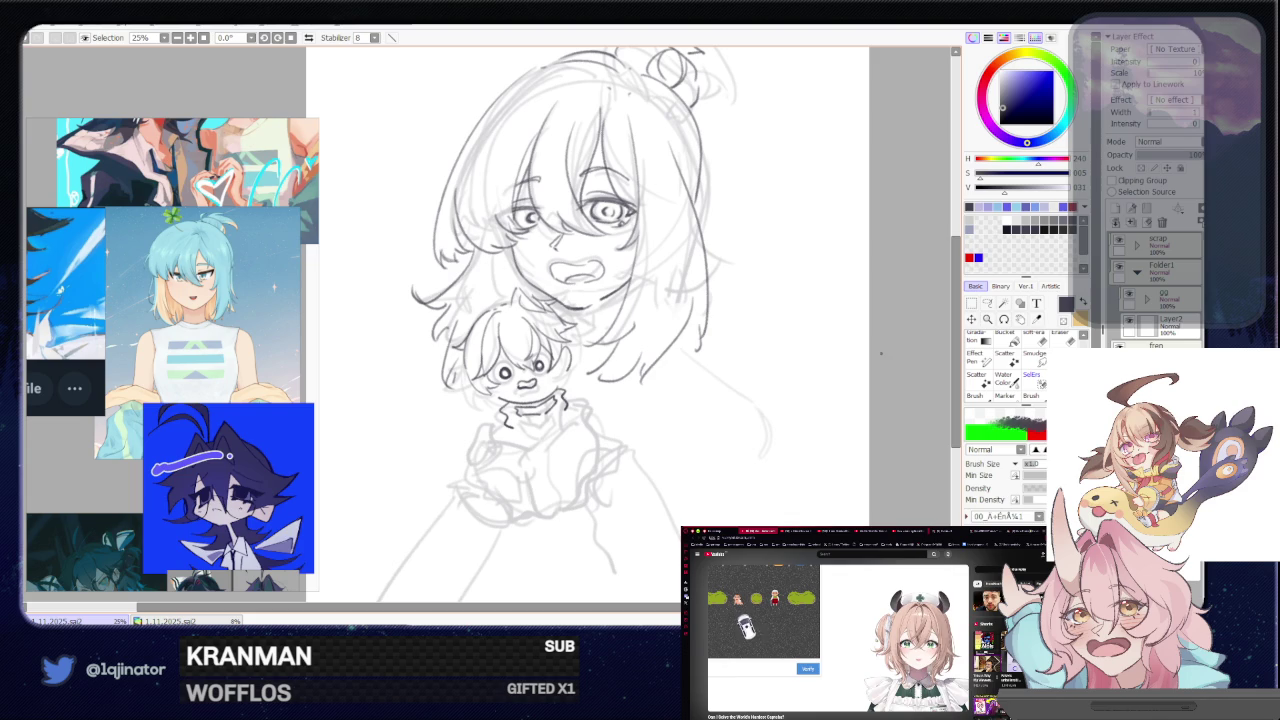
- Lasso-select the chibi's mouth strokes and resize them with a Ctrl+T transform
scroll(581, 393, "up", 1)
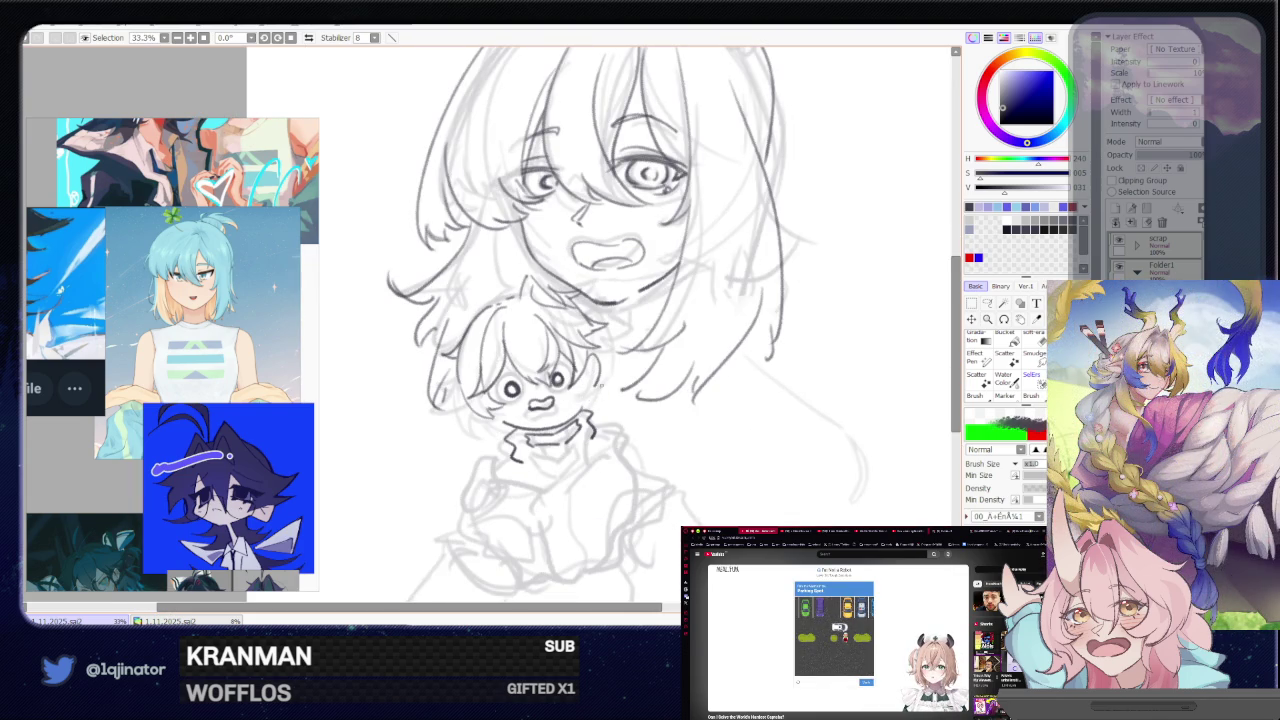
key("l")
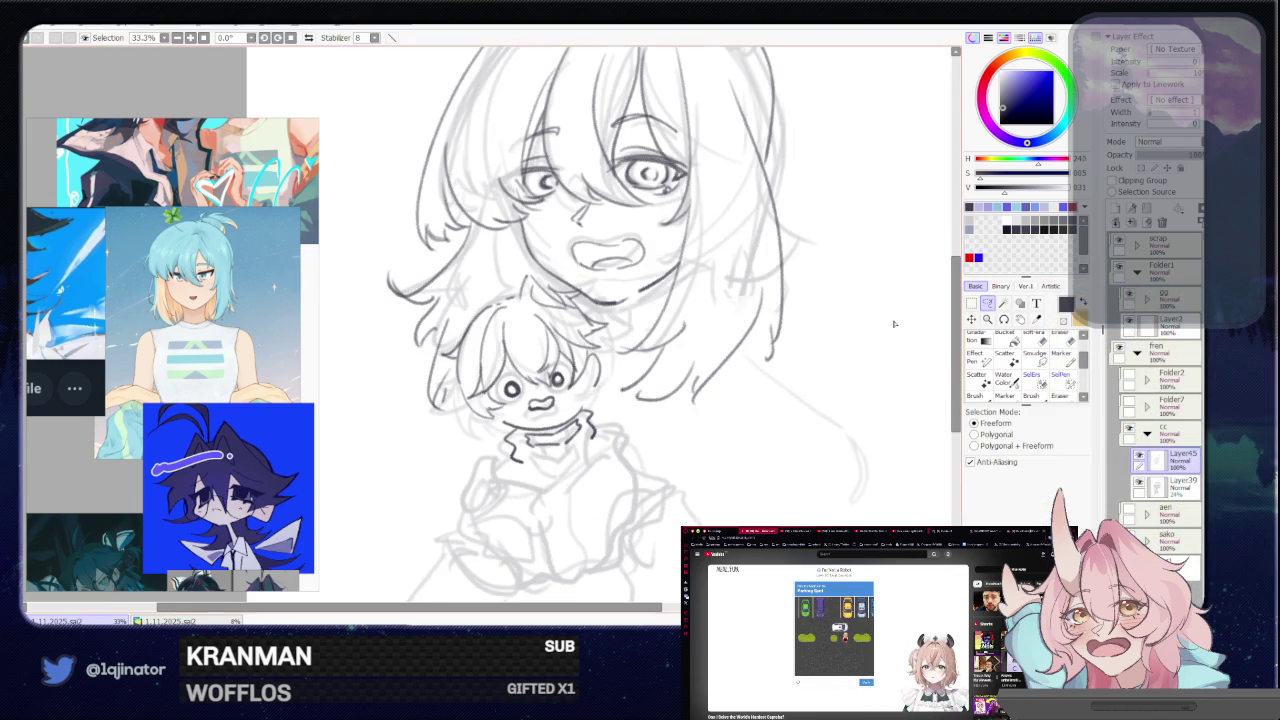
mouse_move(503, 420)
left_mouse_down()
mouse_move(605, 404)
mouse_move(563, 418)
left_mouse_up()
key("ctrl+t")
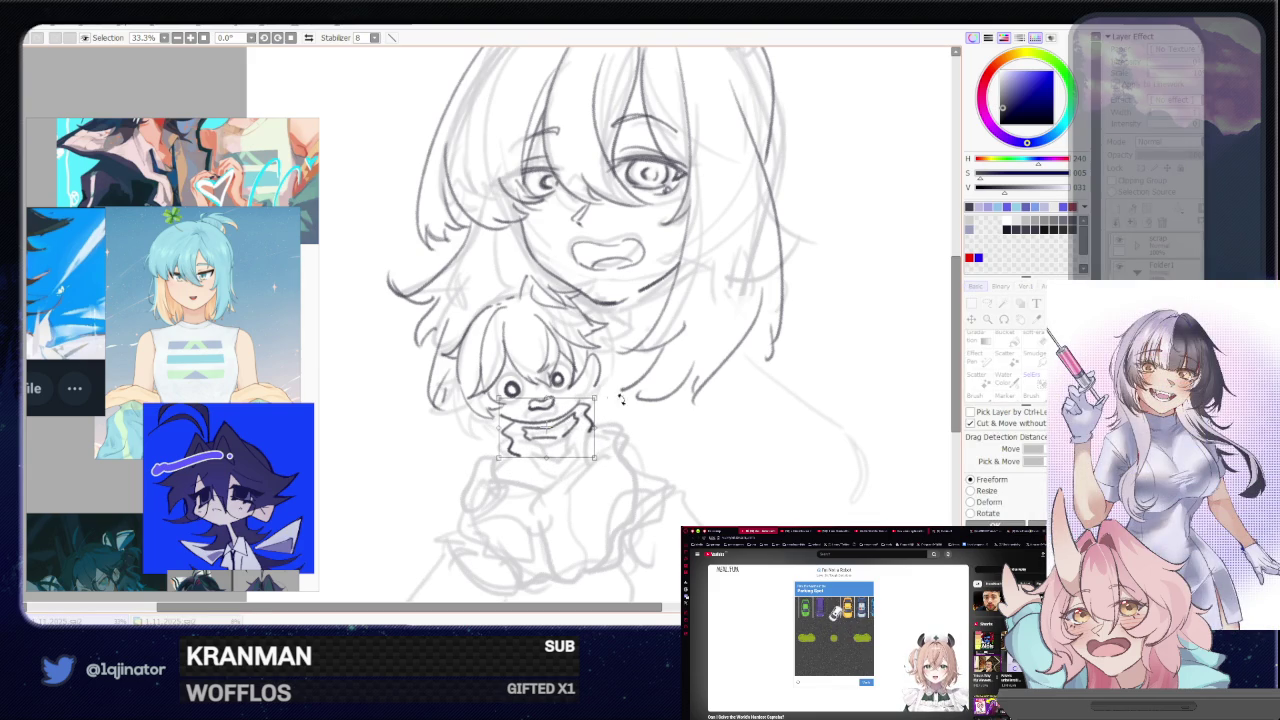
key("Return")
- Reselect and nudge the small mouth, deselect, and return to the pencil zoomed in
scroll(567, 405, "up", 1)
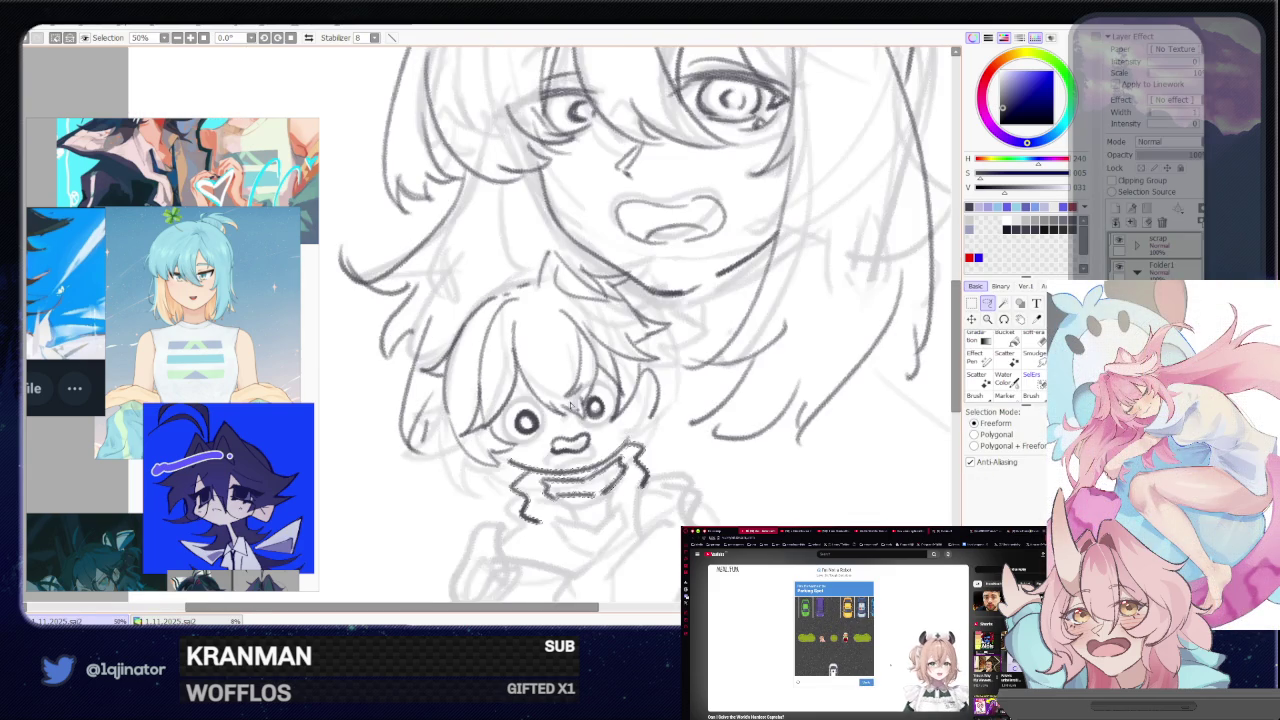
left_click_drag(556, 431, 552, 437)
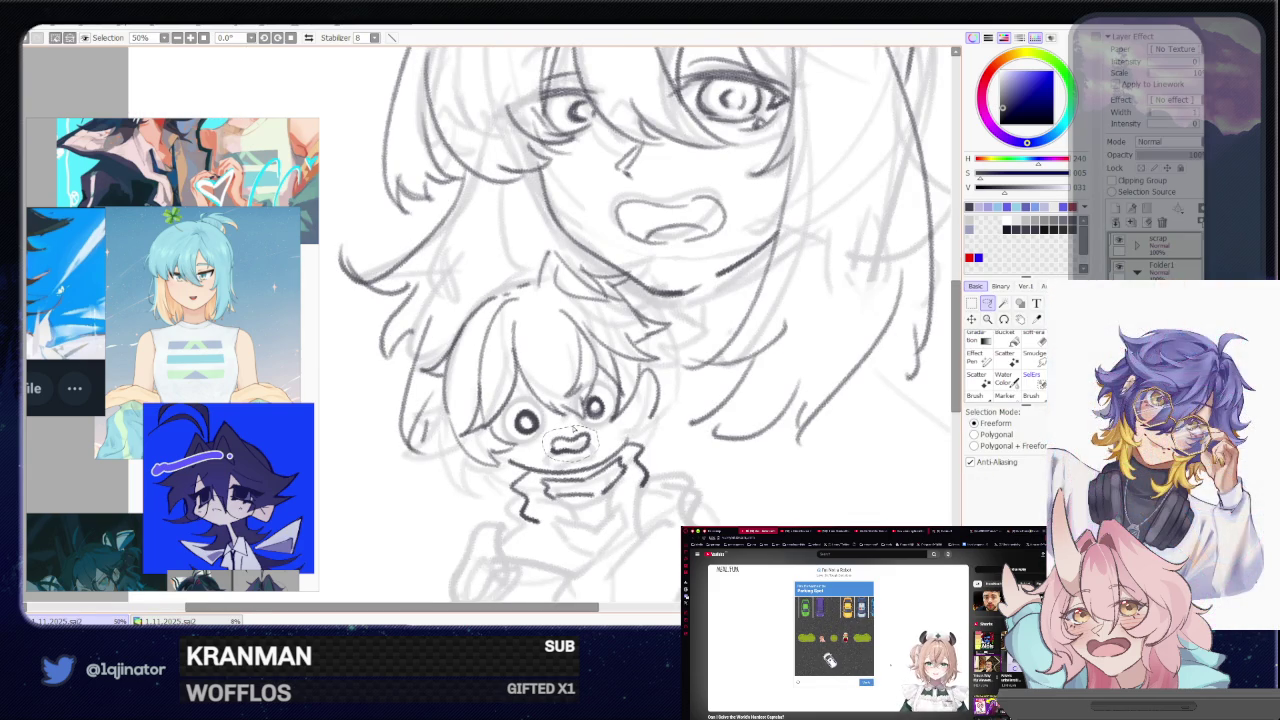
key("ctrl+d")
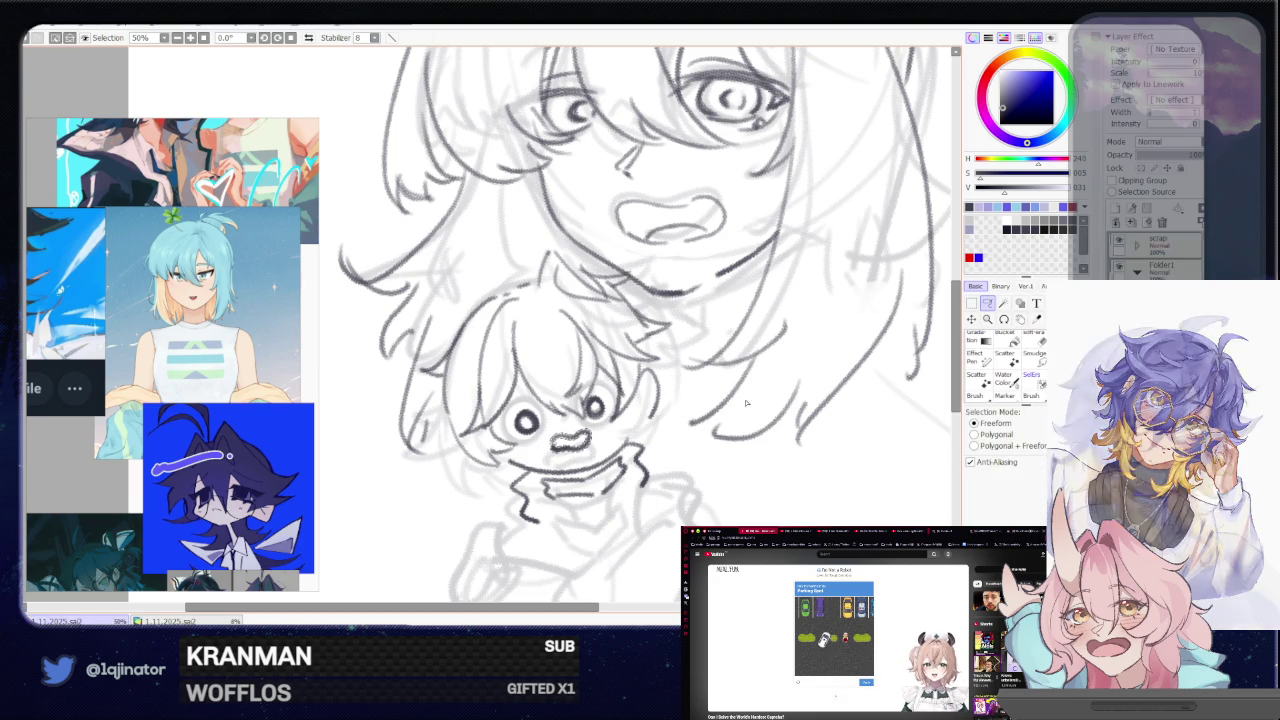
scroll(800, 398, "down", 1)
scroll(860, 377, "down", 1)
scroll(760, 360, "up", 1)
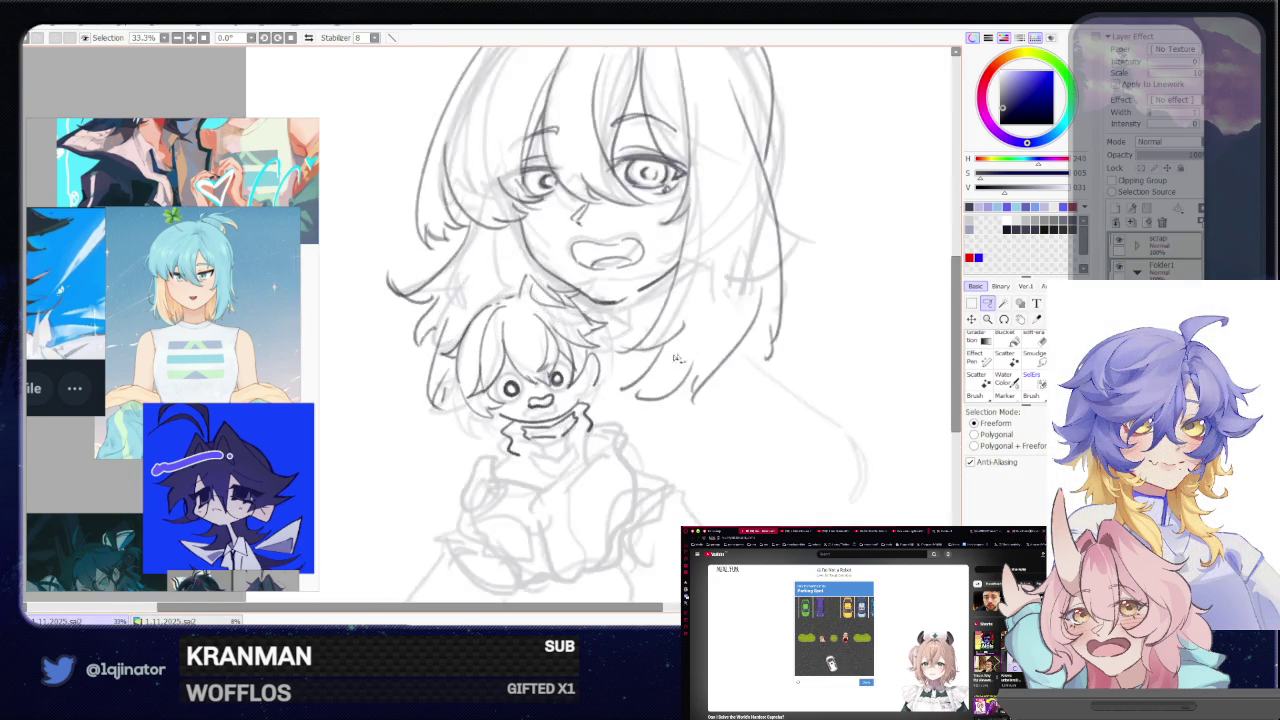
key("ctrl+plus")
key("n")
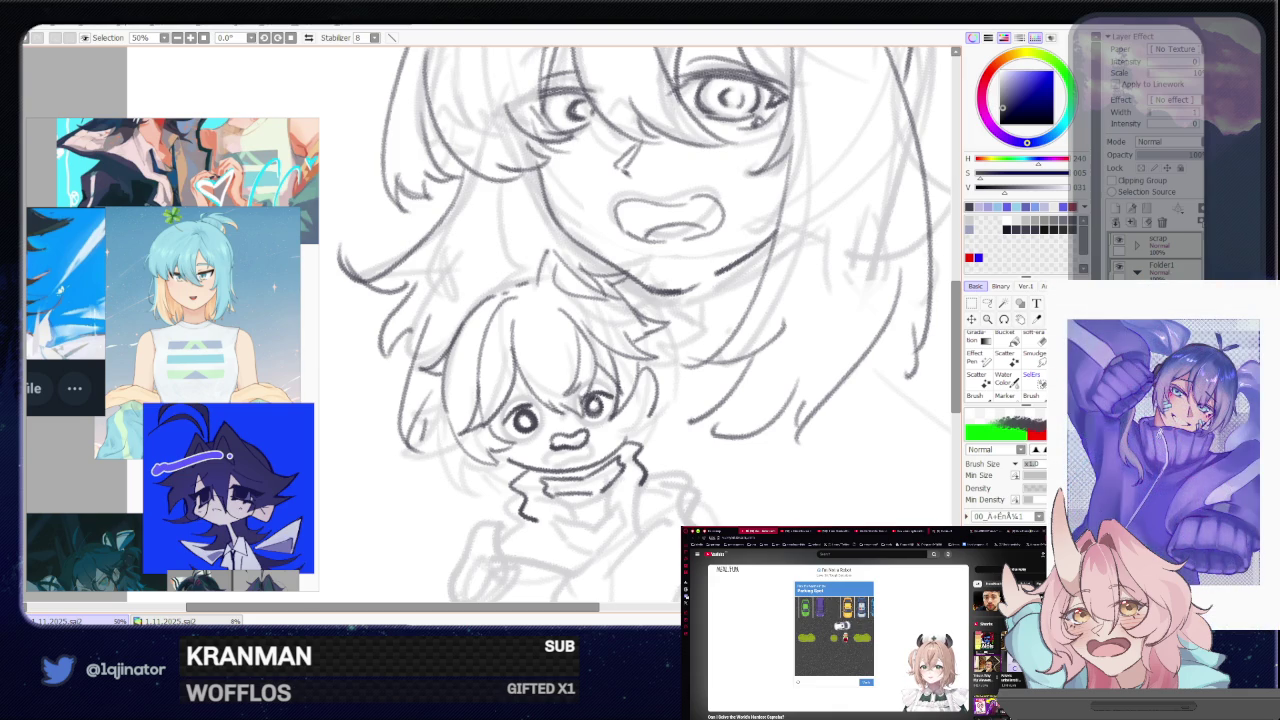
- Zoom out, toggle the rough sketch layer off and on, and undo the recent collar strokes
key("ctrl+minus")
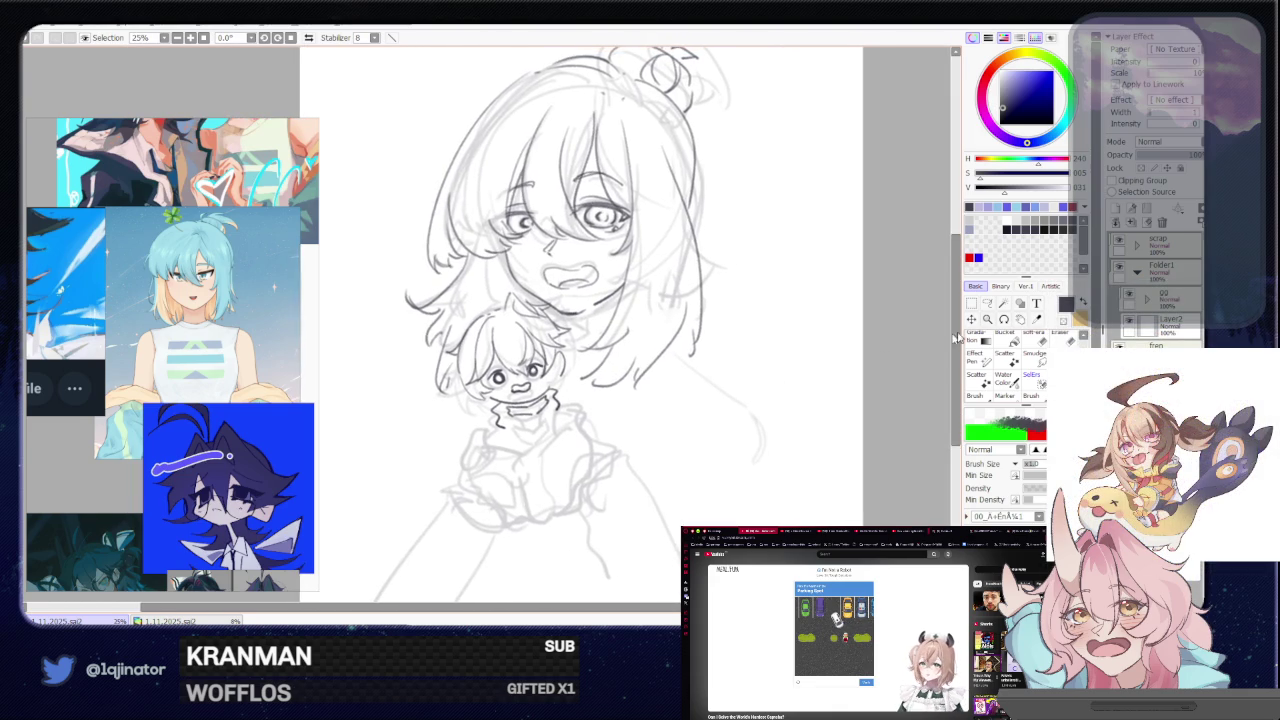
left_click(1113, 319)
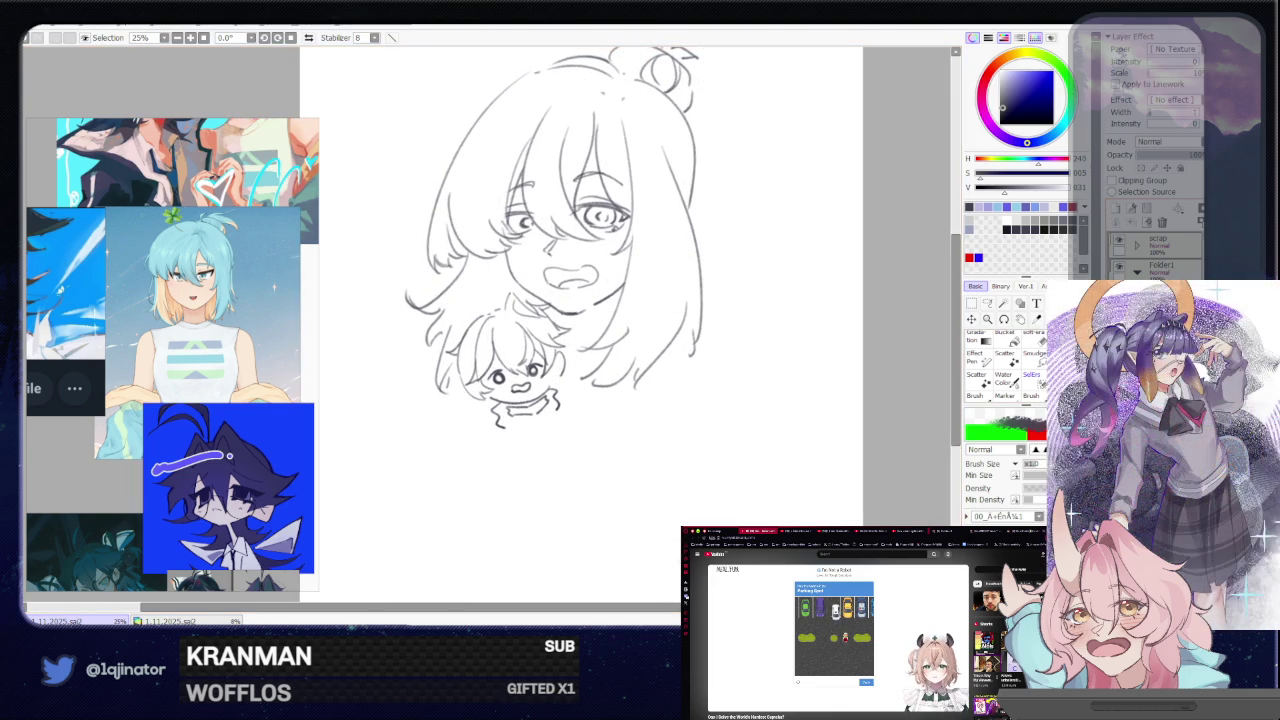
left_click(1113, 319)
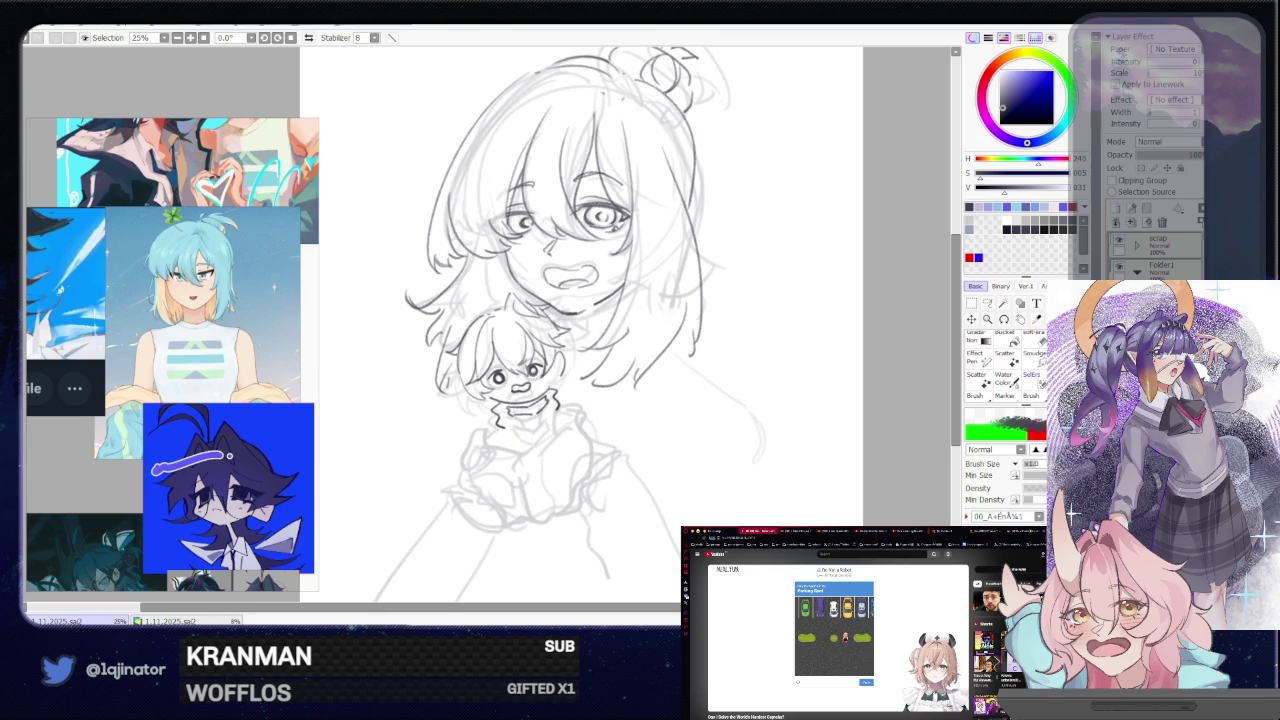
left_click_drag(699, 427, 712, 397)
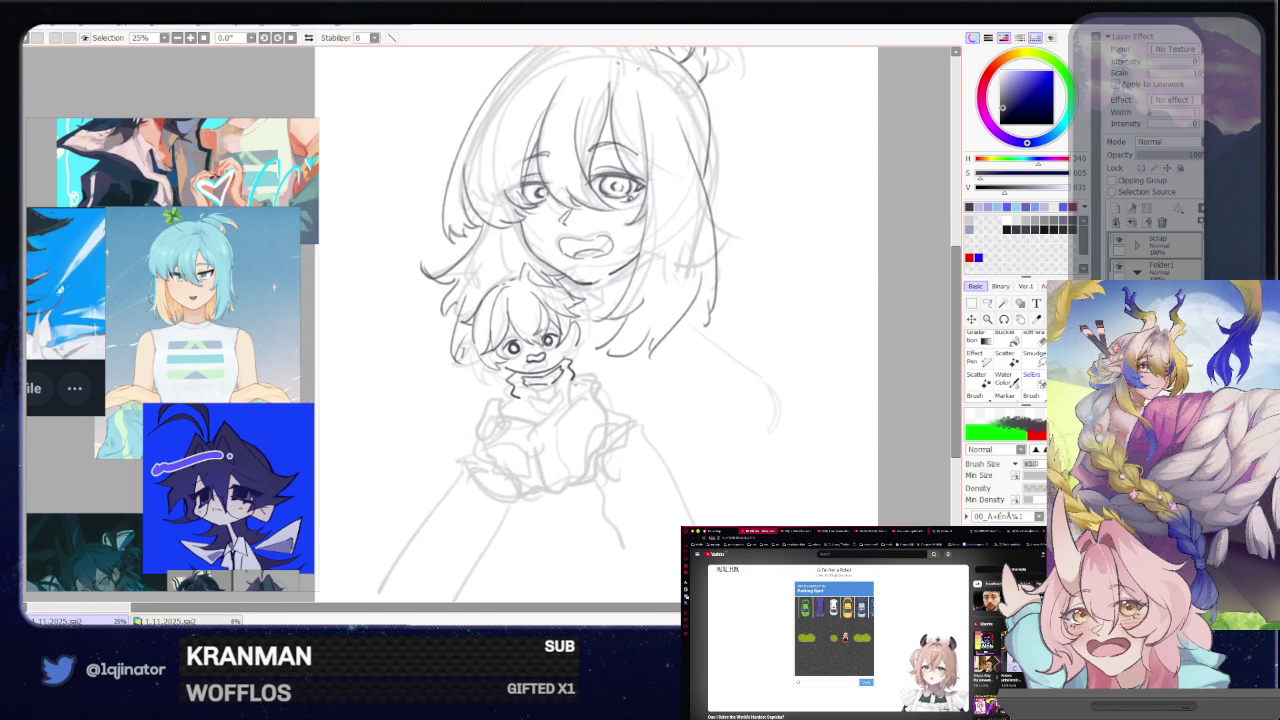
key("ctrl+z")
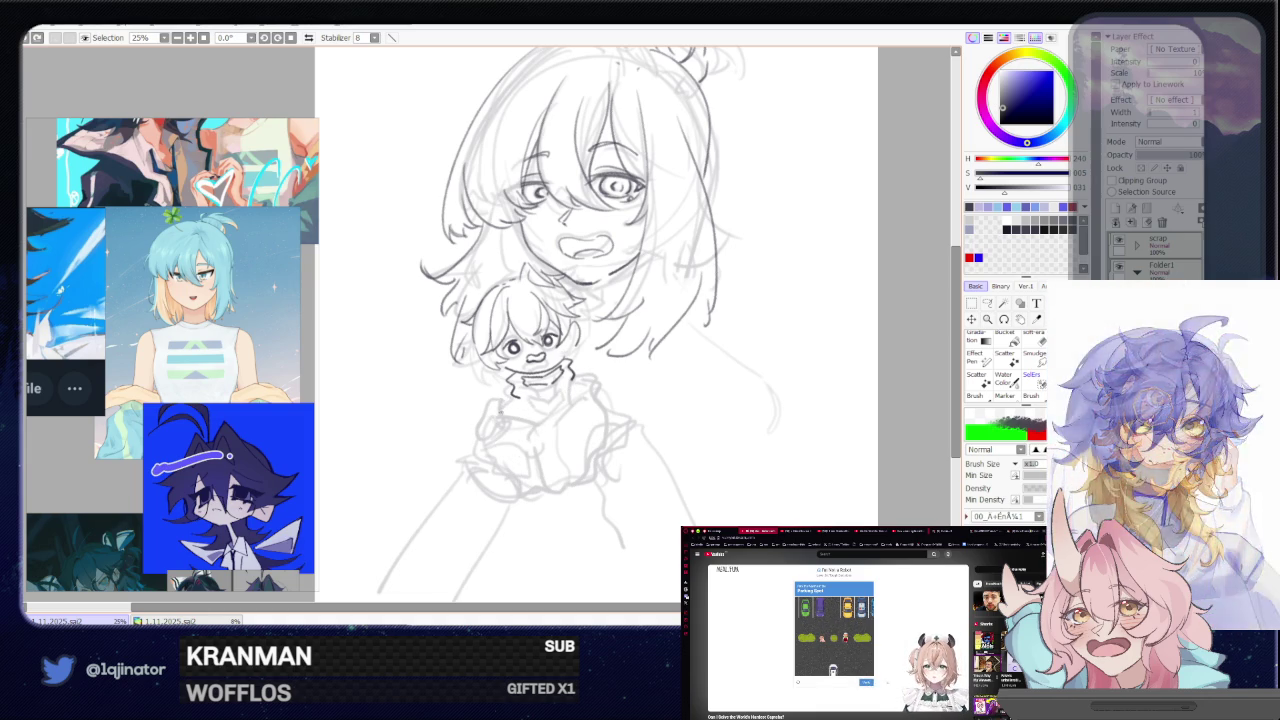
- Ink two sleeve lines below the chibi plus the collar's right side, right edge and bottom edge
left_click_drag(510, 393, 499, 410)
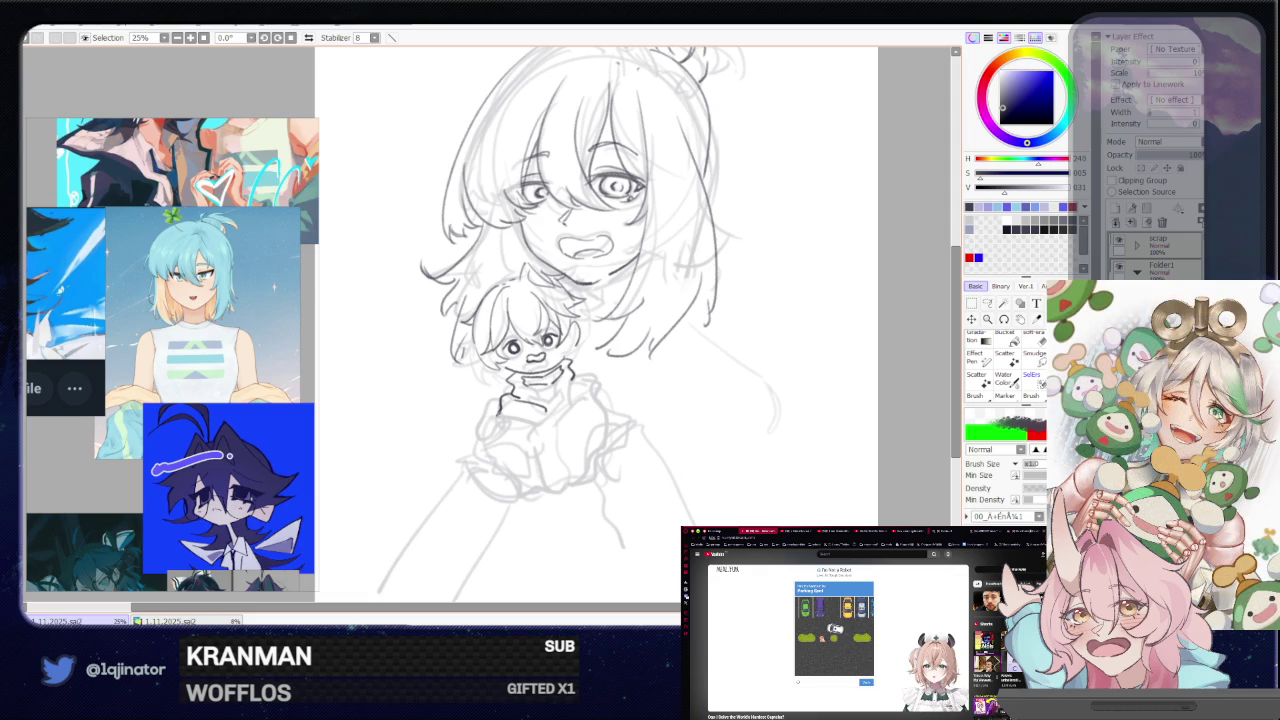
left_click_drag(500, 412, 525, 490)
key("ctrl+z")
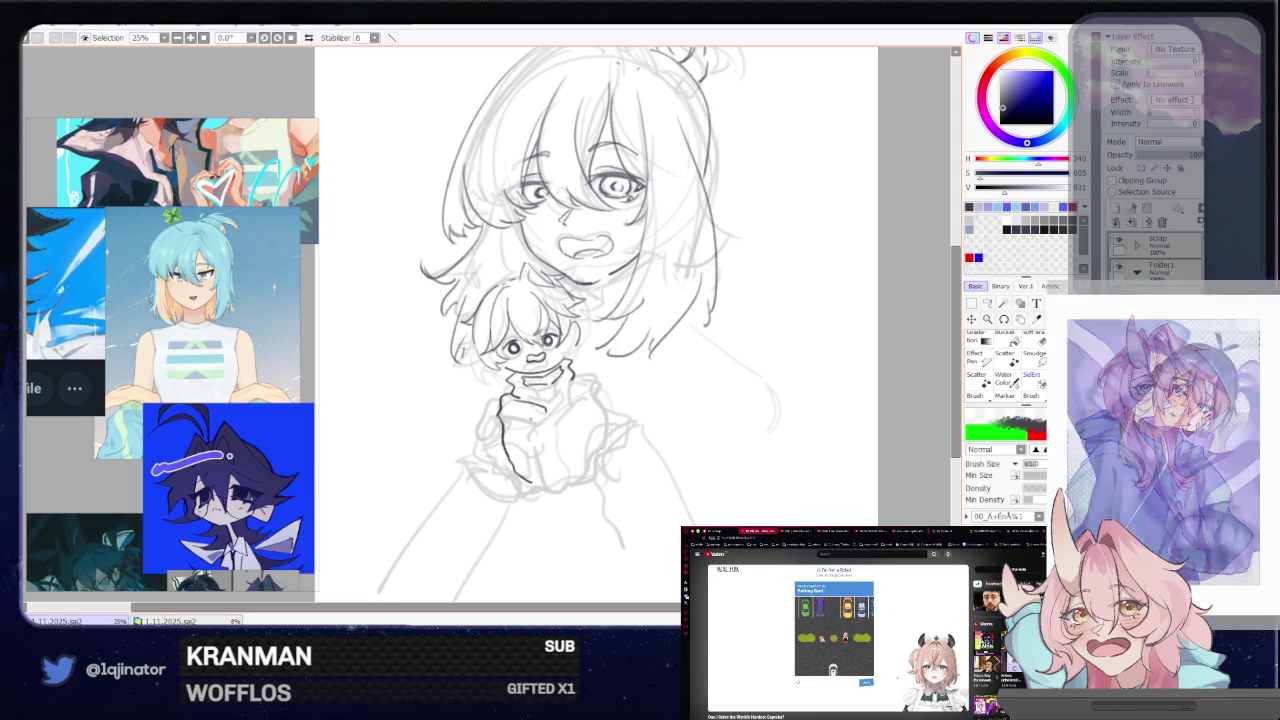
left_click_drag(548, 432, 534, 490)
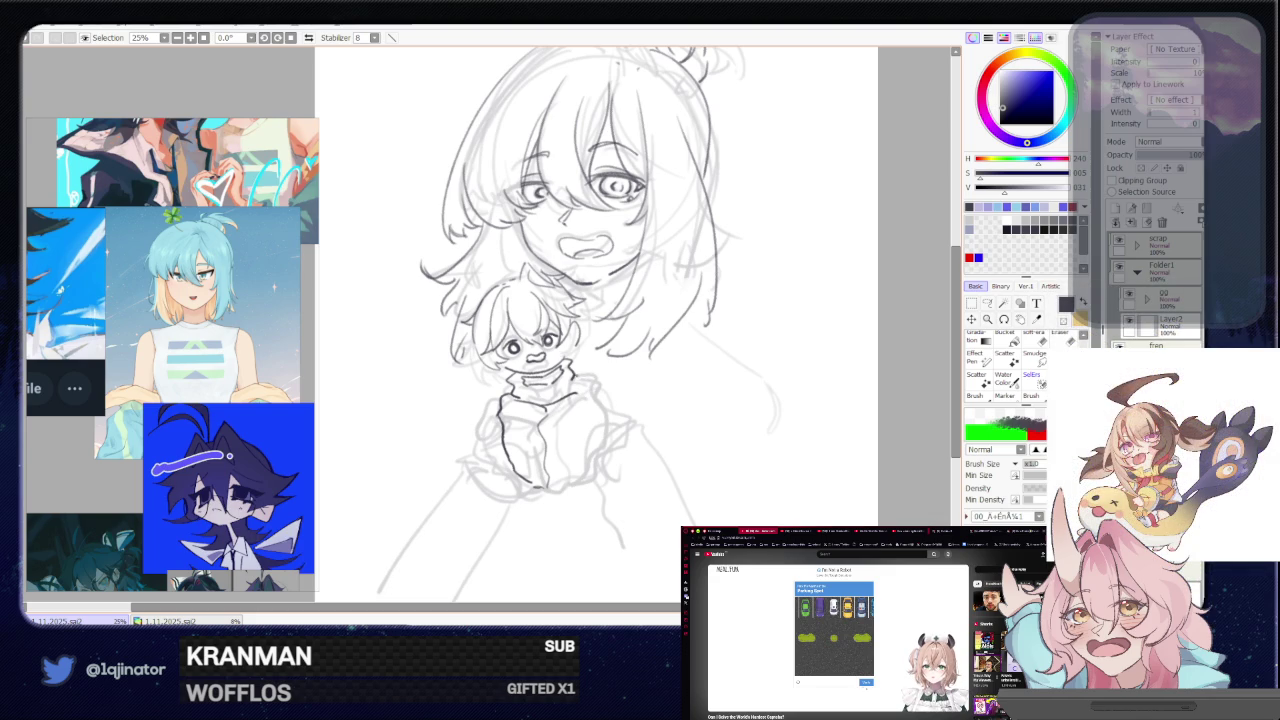
left_click_drag(578, 376, 607, 421)
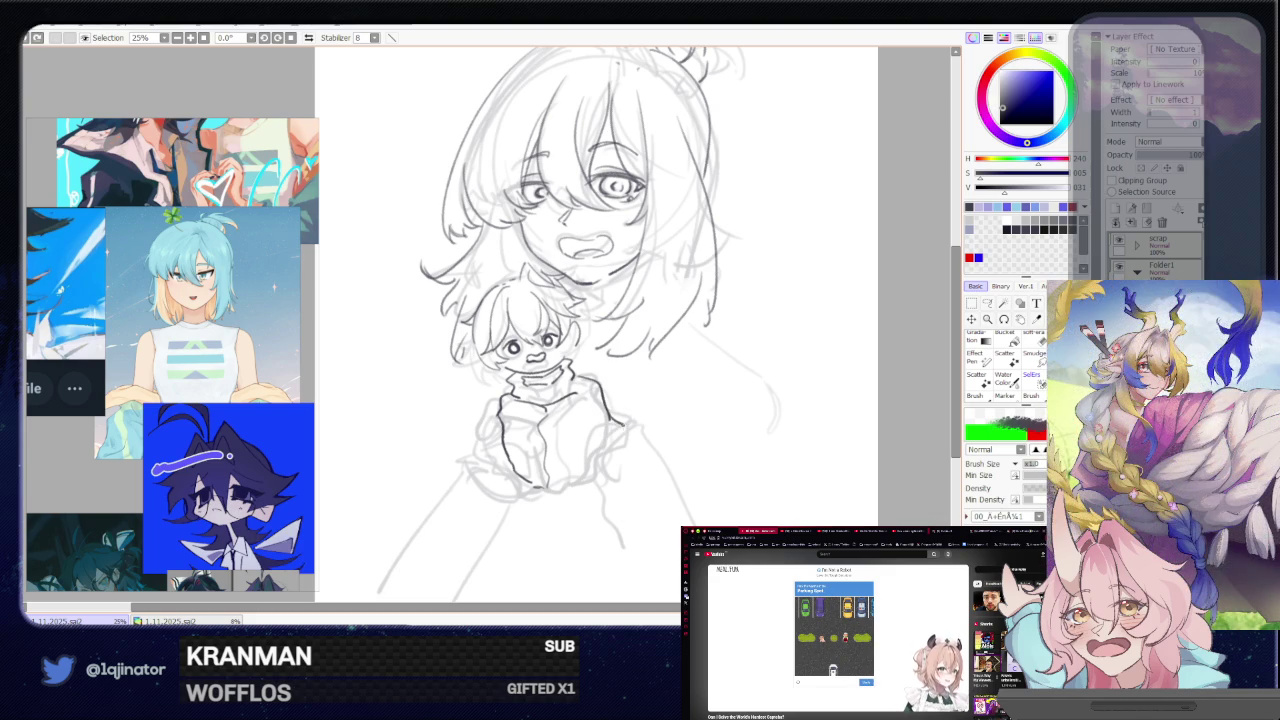
left_click_drag(620, 432, 610, 487)
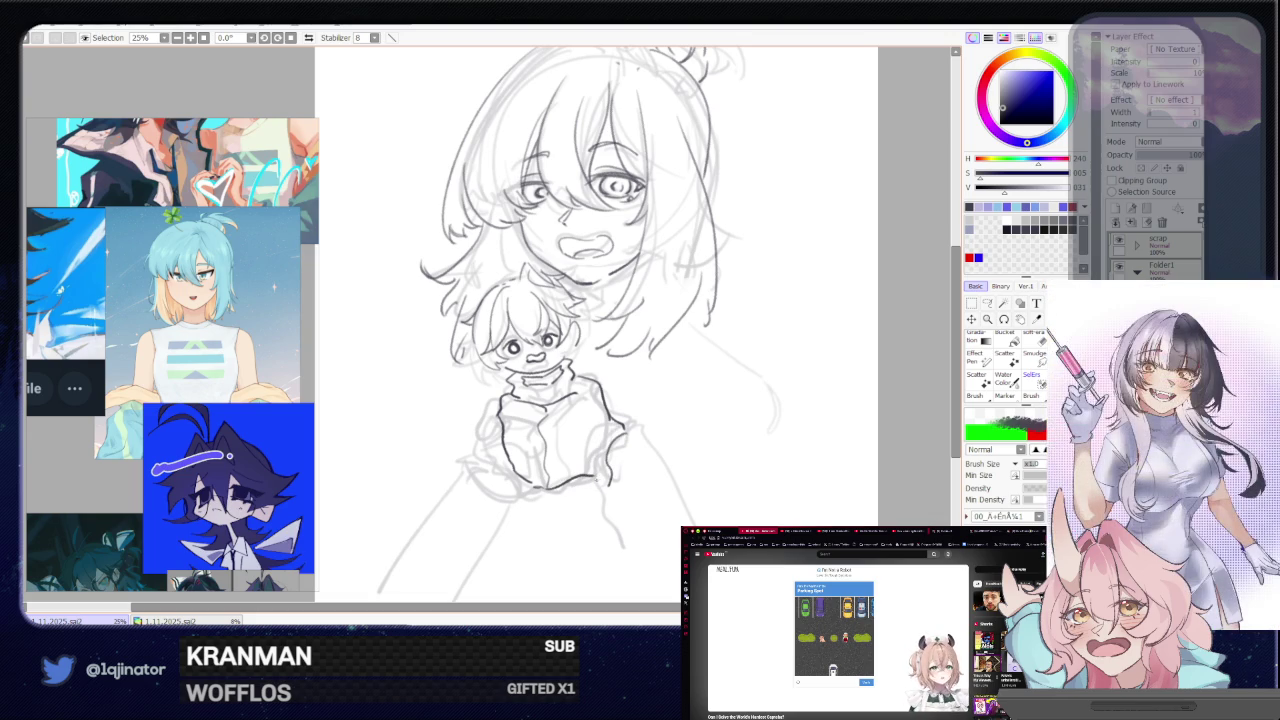
left_click_drag(538, 488, 608, 484)
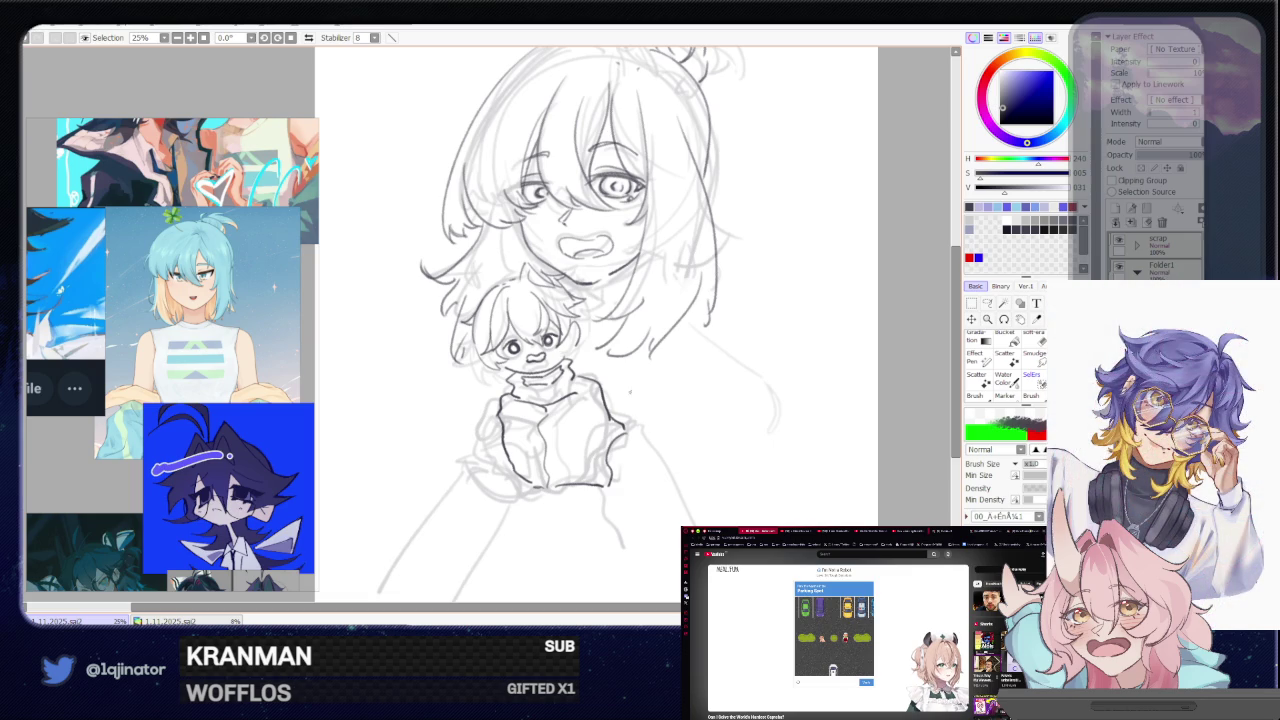
scroll(640, 460, "down", 2)
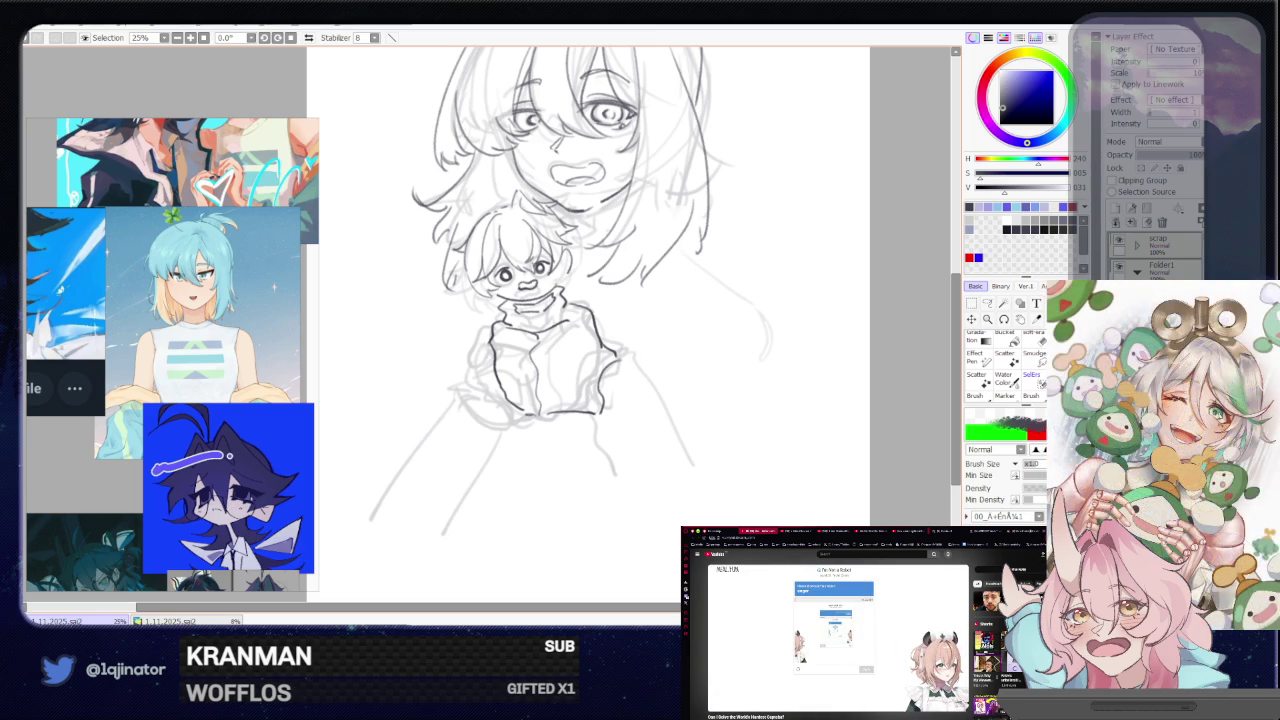
- Erase the stray end of the lower sketch line beside the sleeve
key("e")
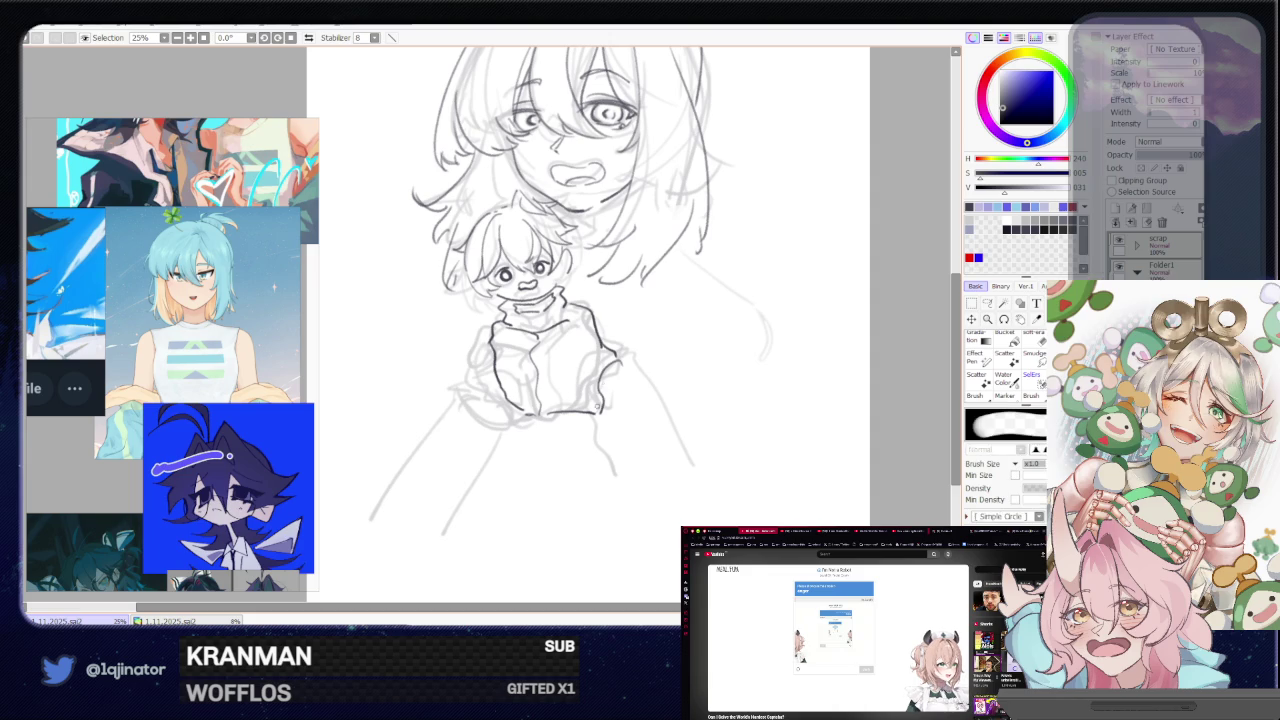
left_click_drag(610, 398, 598, 412)
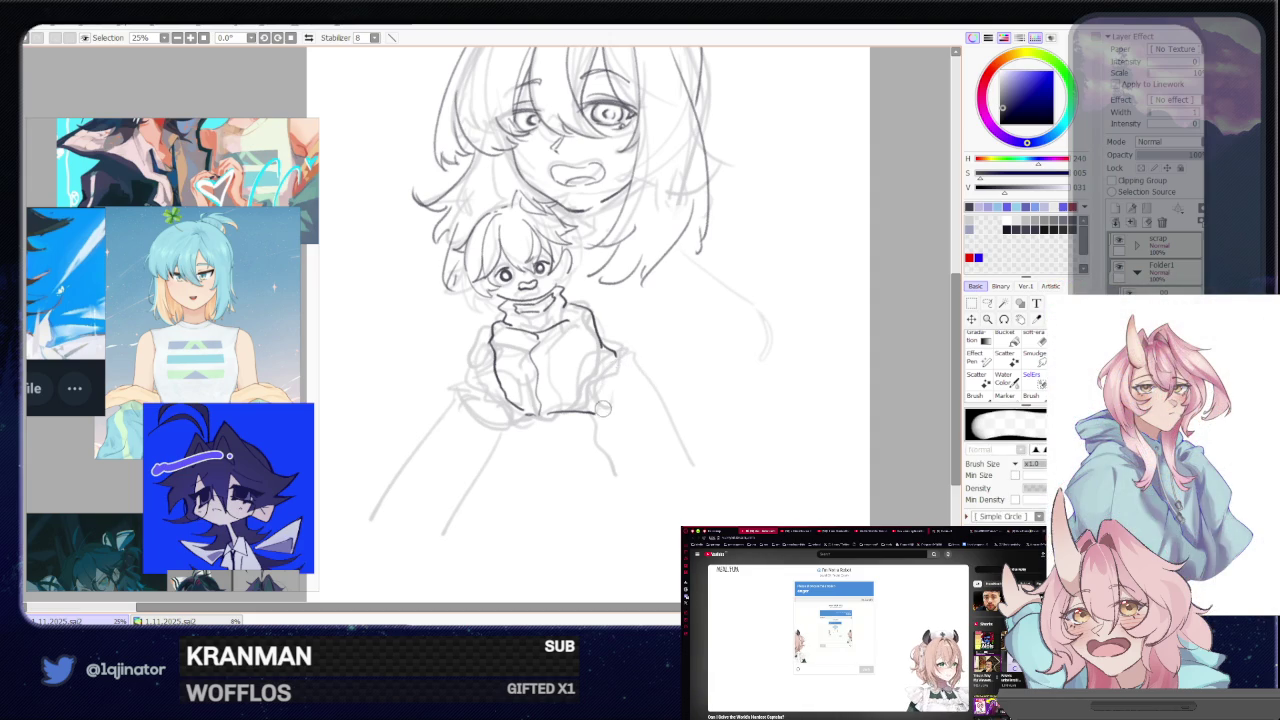
key("b")
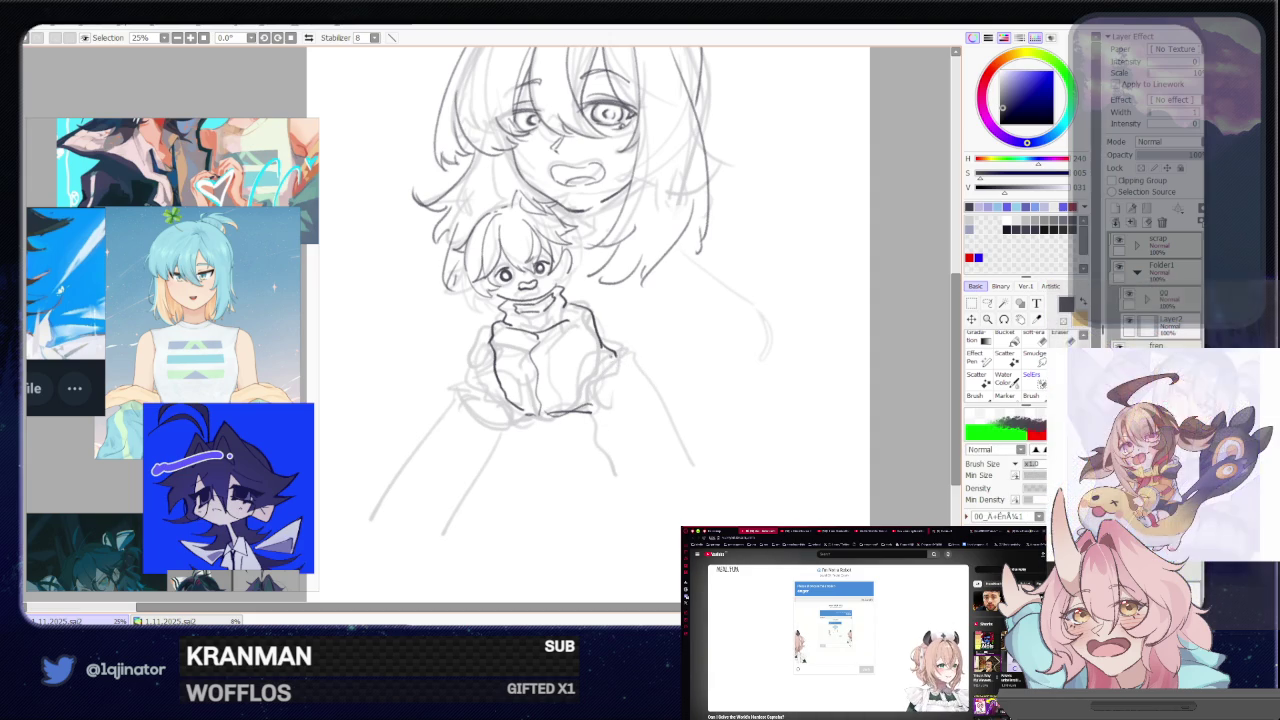
- Draw the long dark outer forearm line sweeping down-right, redrawing it after undos
left_click_drag(612, 348, 666, 408)
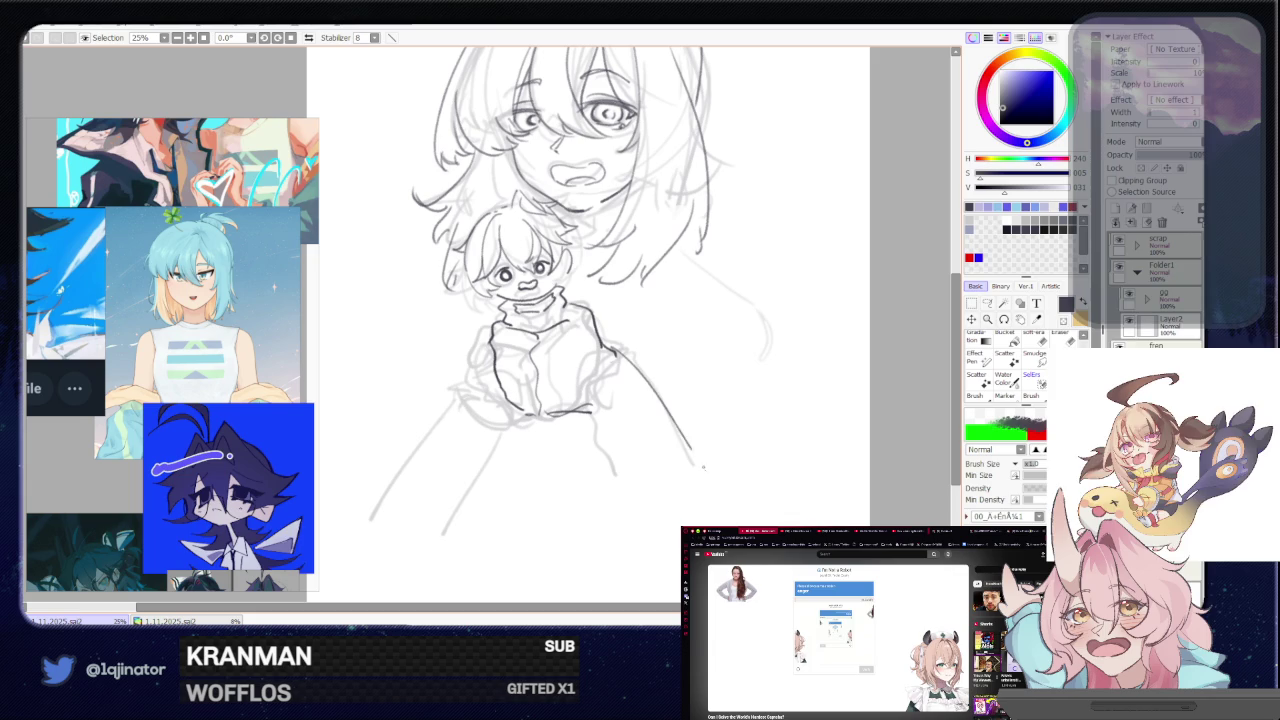
left_click_drag(618, 356, 693, 466)
key("ctrl+z")
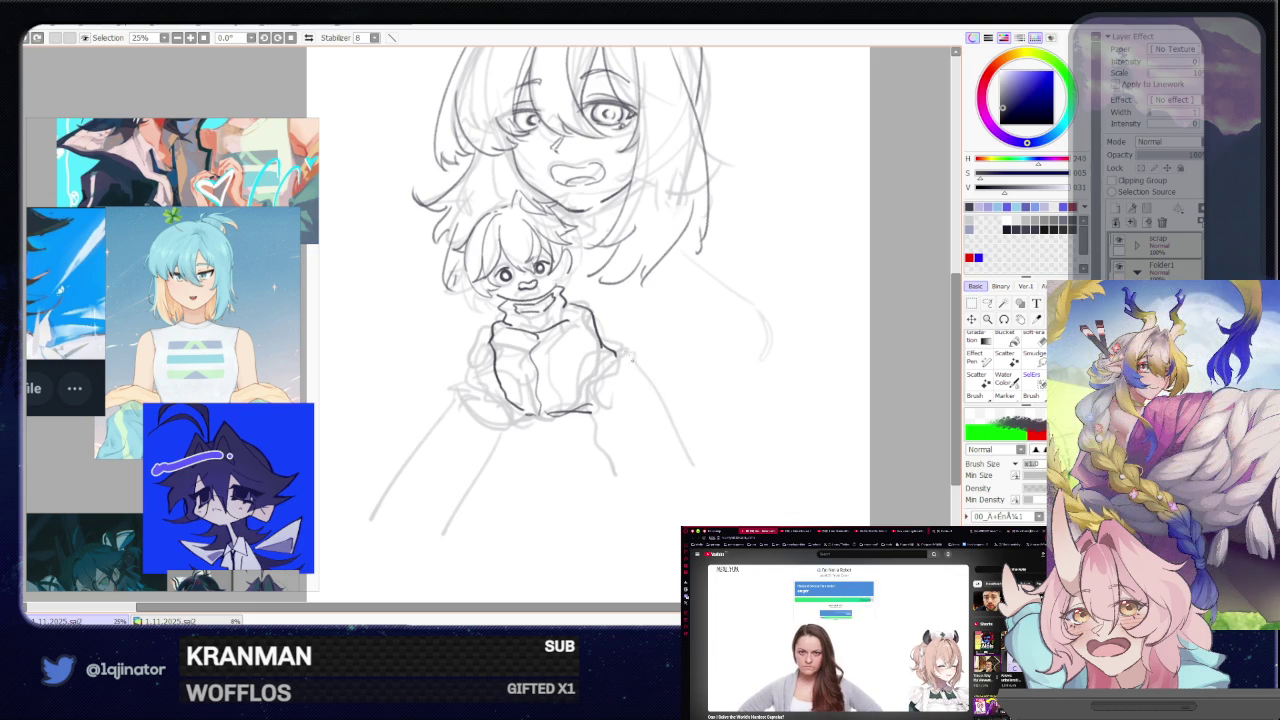
mouse_move(602, 348)
left_mouse_down()
mouse_move(690, 420)
mouse_move(678, 426)
left_mouse_up()
key("ctrl+z")
key("e")
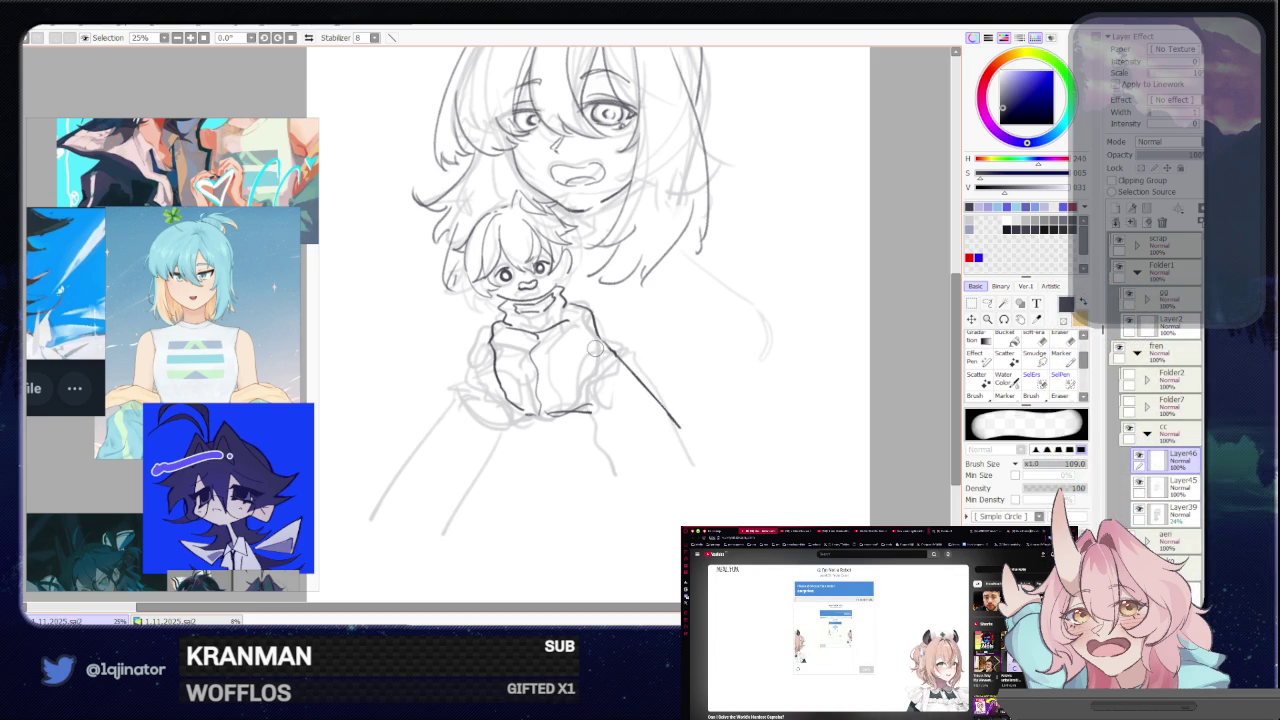
key("b")
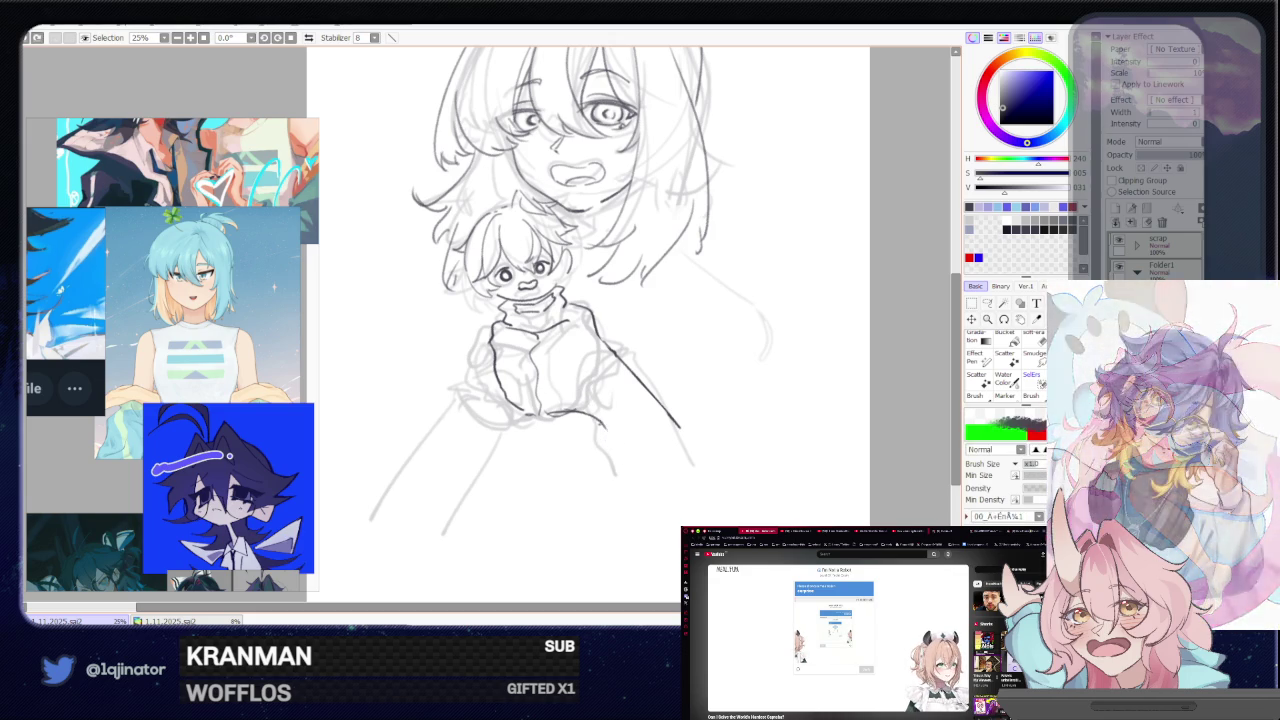
left_click_drag(755, 396, 768, 440)
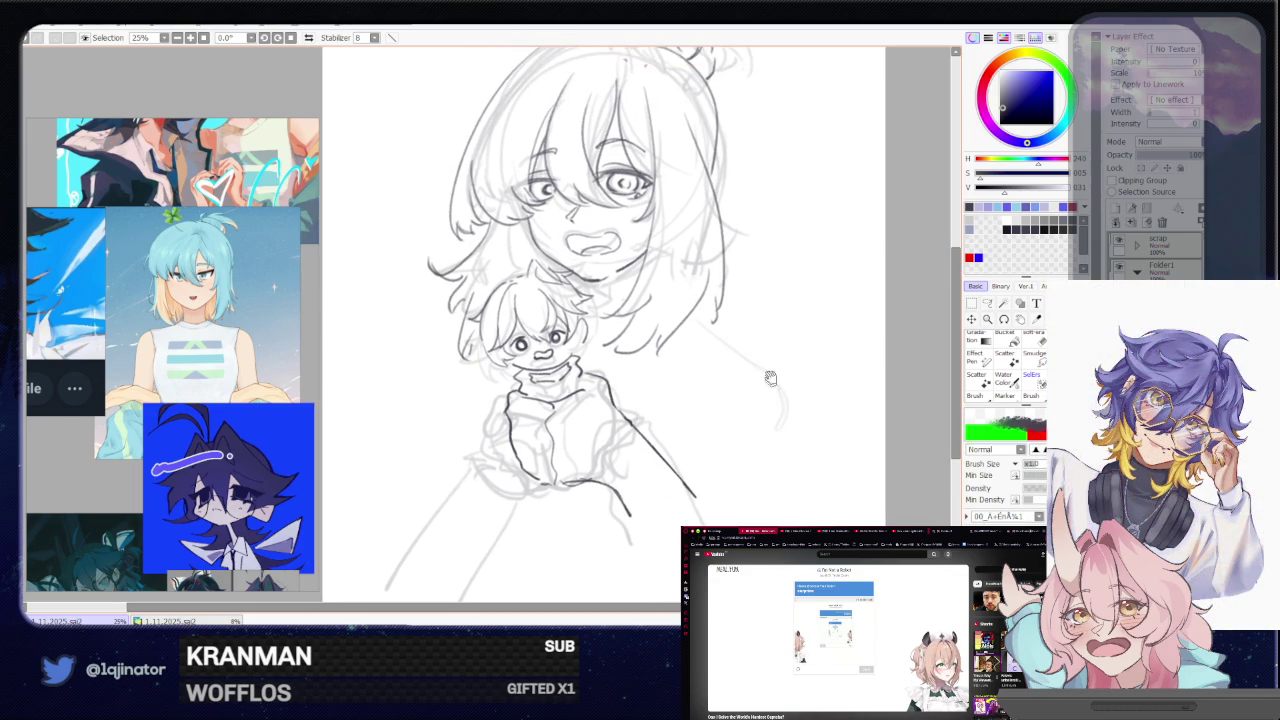
mouse_move(622, 420)
left_mouse_down()
mouse_move(633, 466)
mouse_move(613, 472)
left_mouse_up()
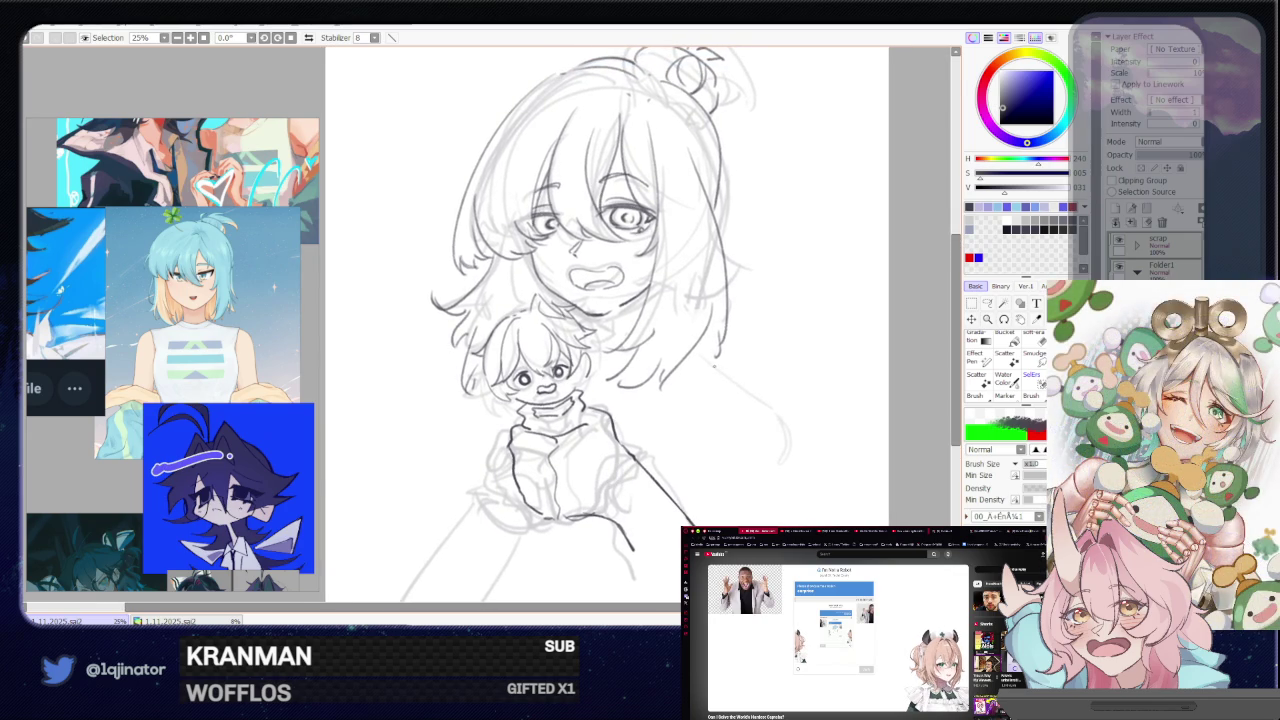
mouse_move(578, 405)
left_mouse_down()
mouse_move(615, 384)
mouse_move(521, 364)
left_mouse_up()
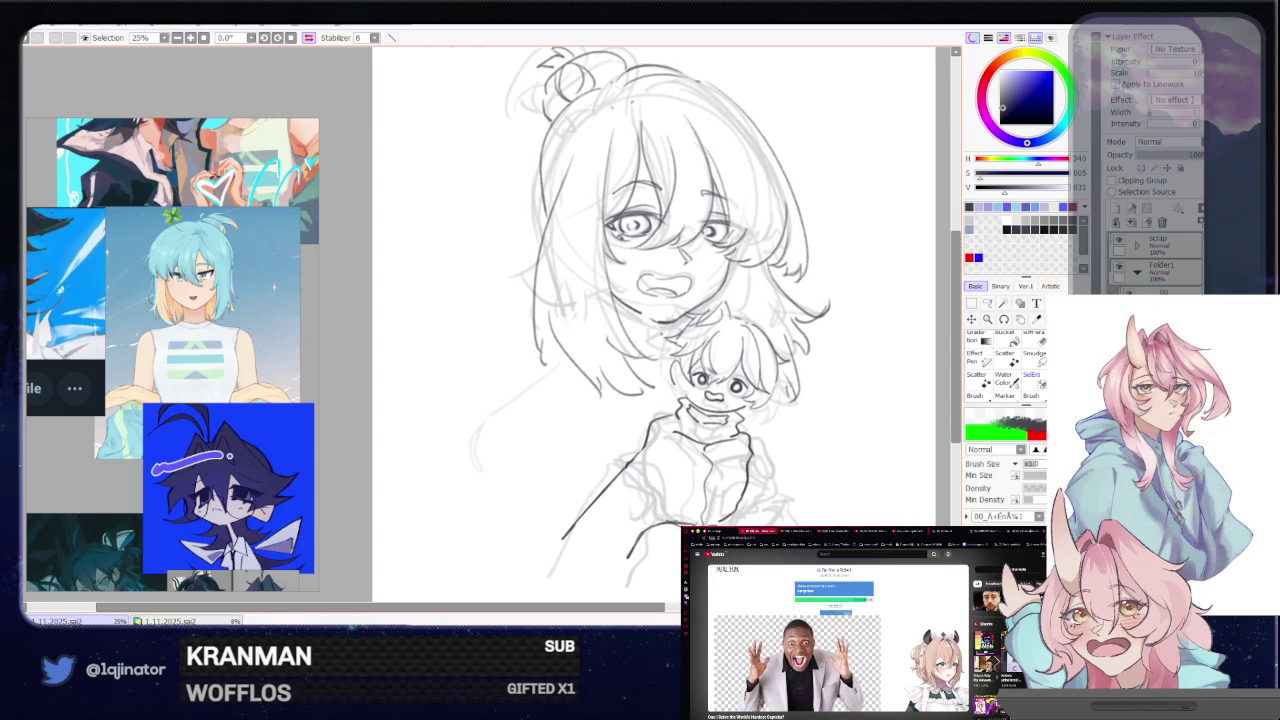
mouse_move(919, 453)
left_mouse_down()
mouse_move(577, 453)
mouse_move(714, 443)
left_mouse_up()
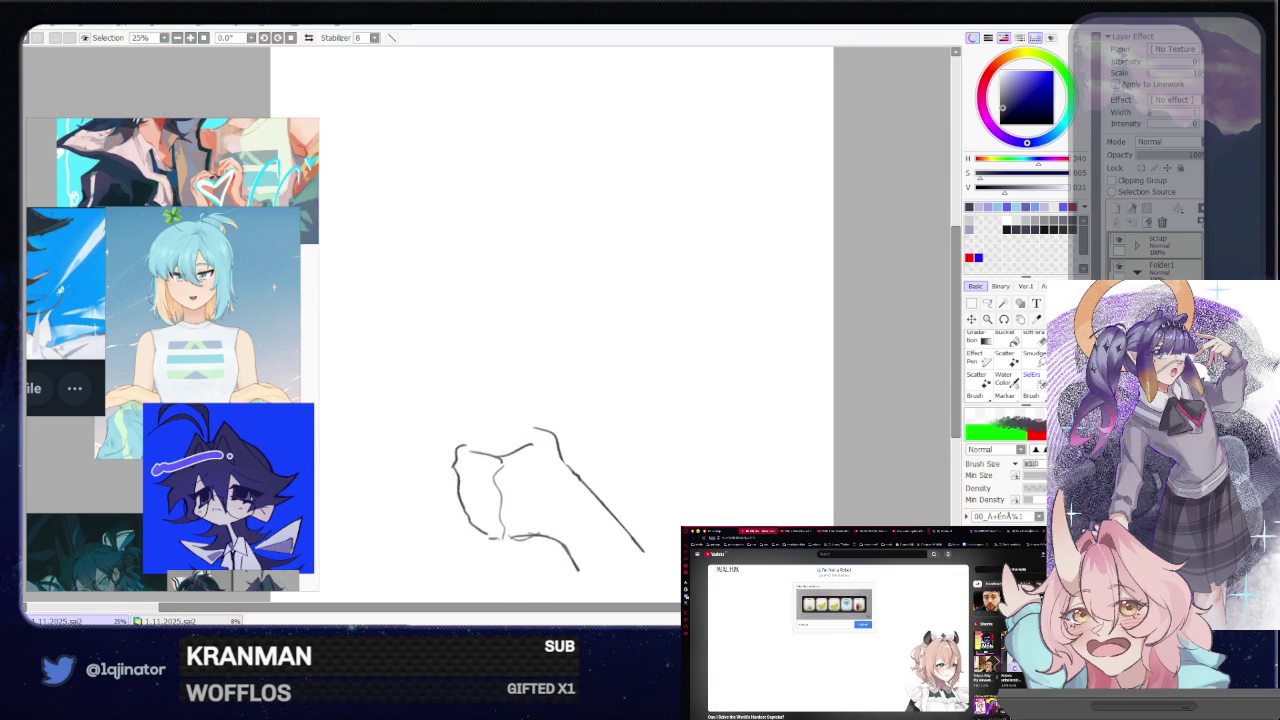
scroll(560, 260, "up", 2)
- Lasso the girl's right eye and nudge its position with a transform, then deselect and resume the brush
left_click(987, 302)
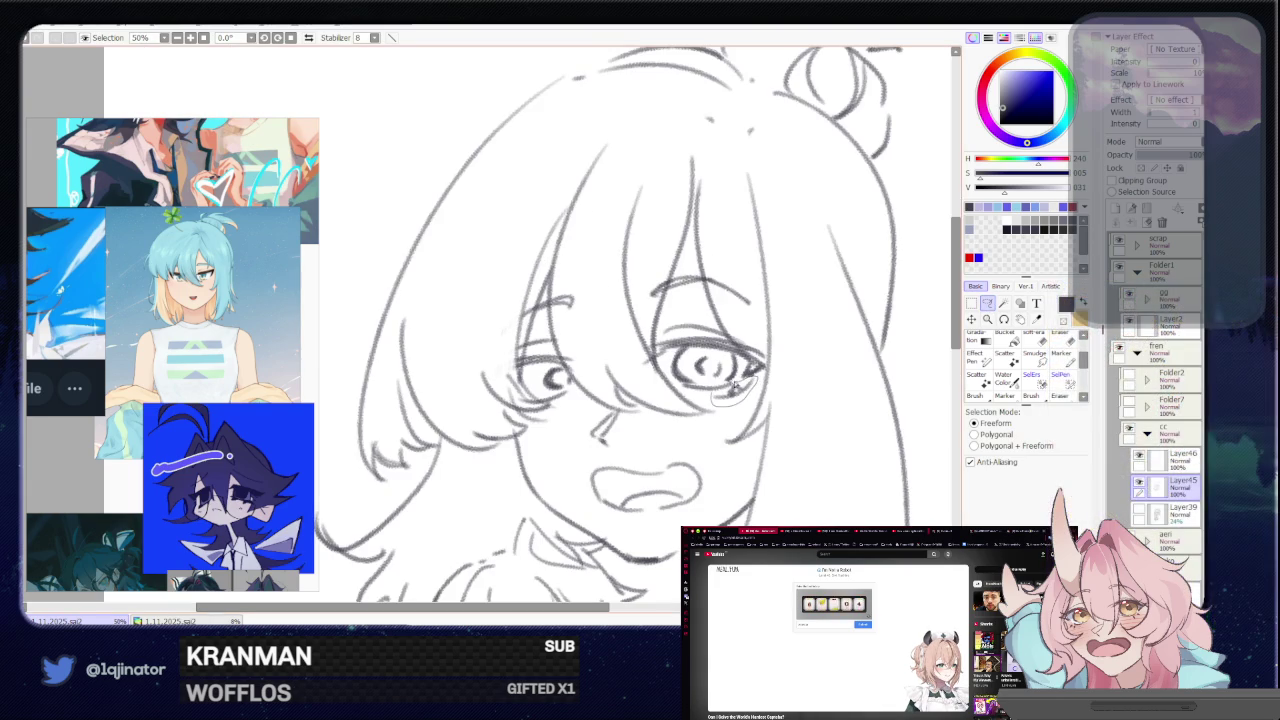
left_click_drag(686, 387, 677, 378)
key("ctrl+t")
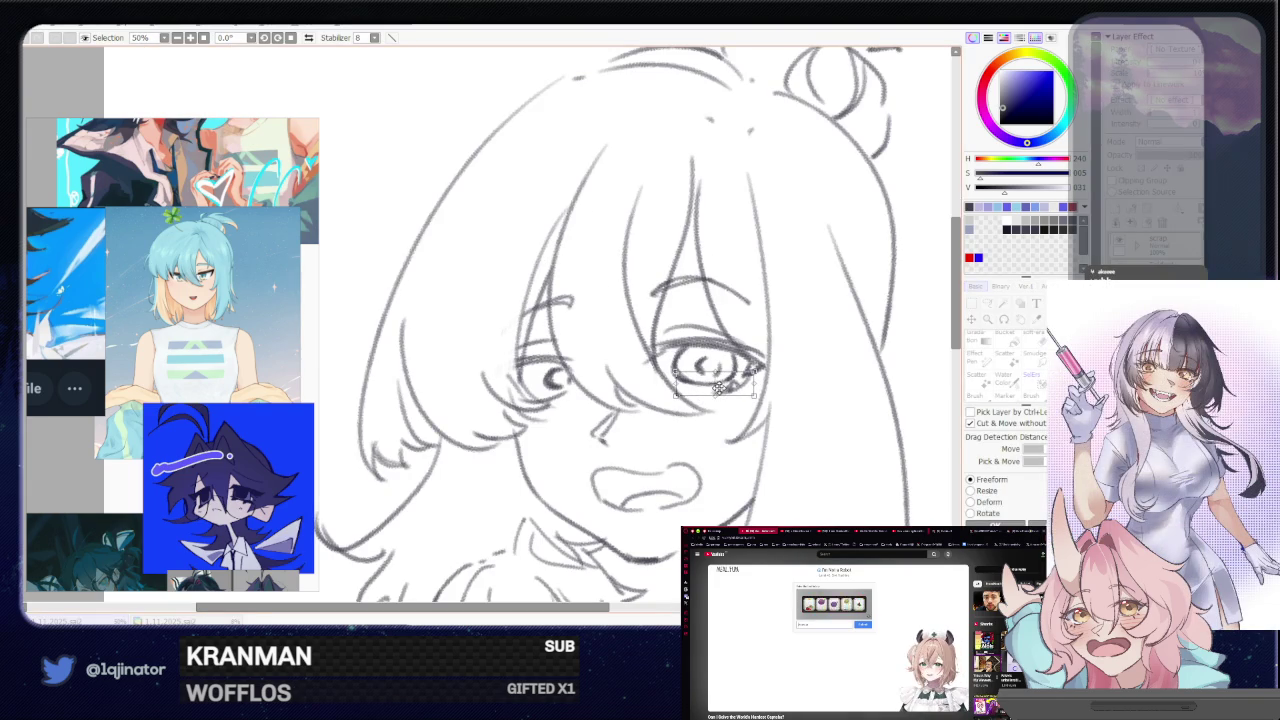
key("Return")
scroll(912, 379, "down", 2)
key("ctrl+d")
key("n")
scroll(826, 377, "down", 1)
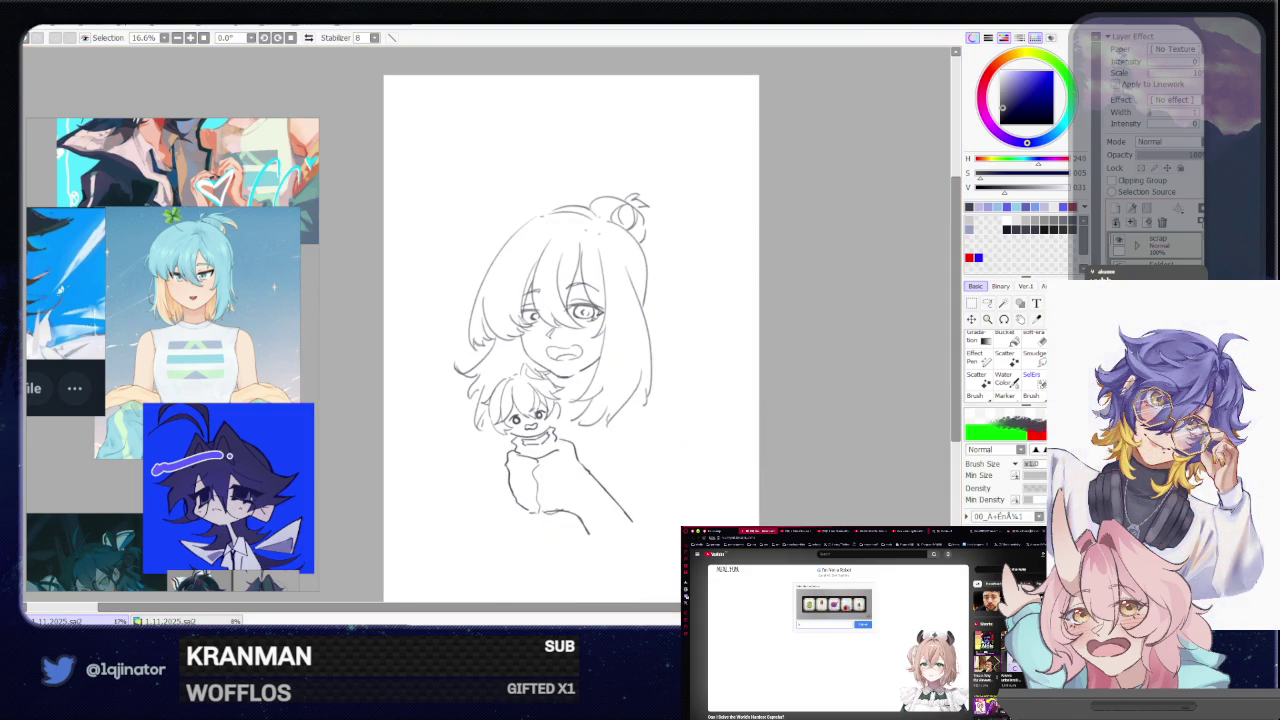
scroll(479, 335, "up", 1)
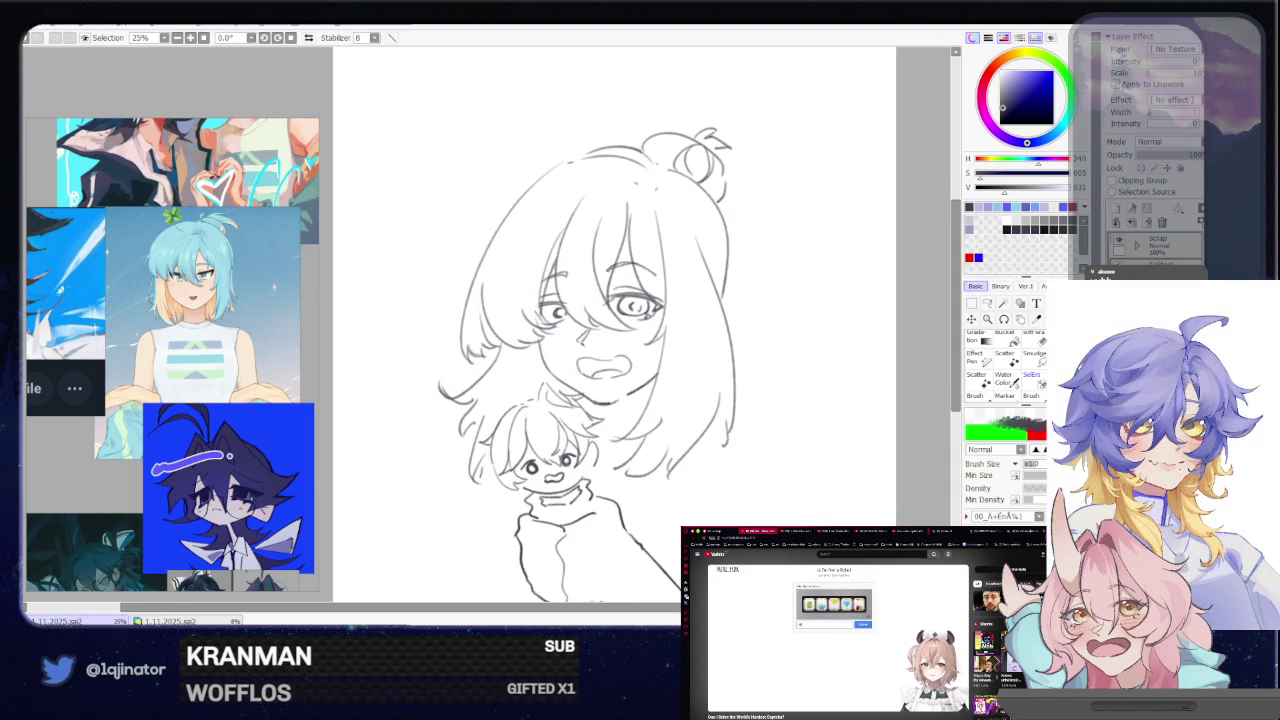
scroll(472, 333, "down", 1)
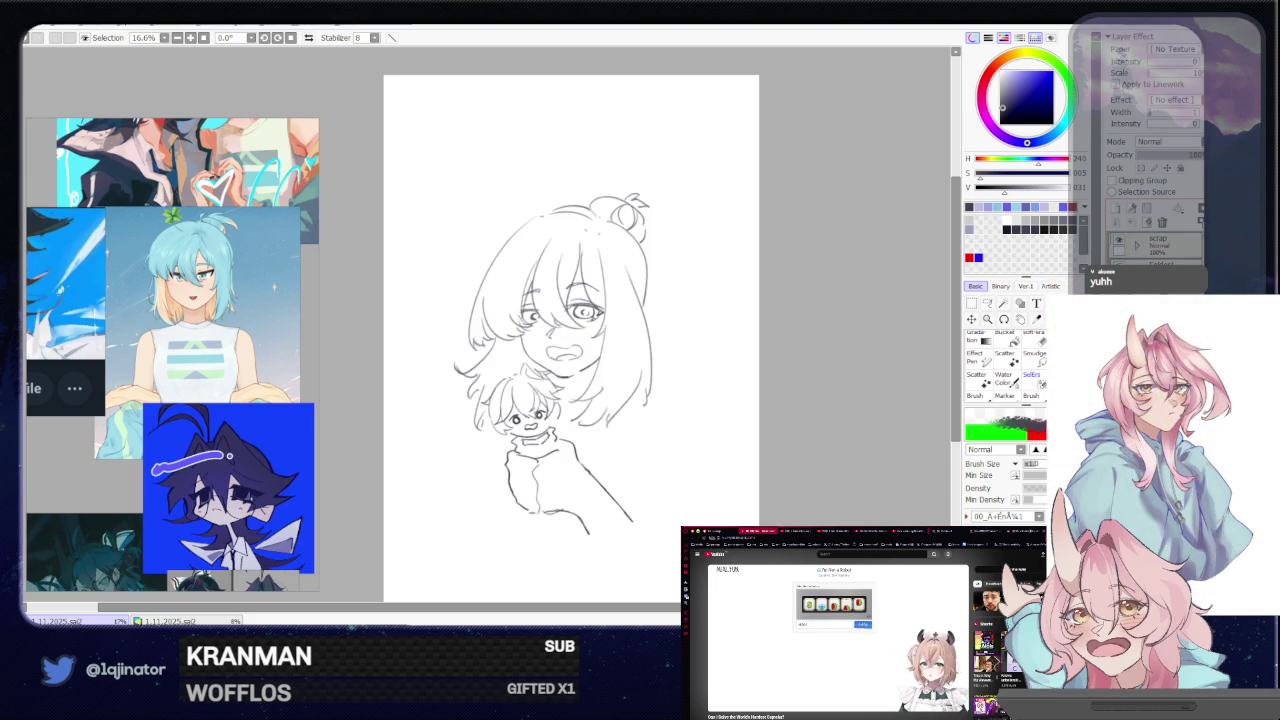
scroll(523, 560, "up", 2)
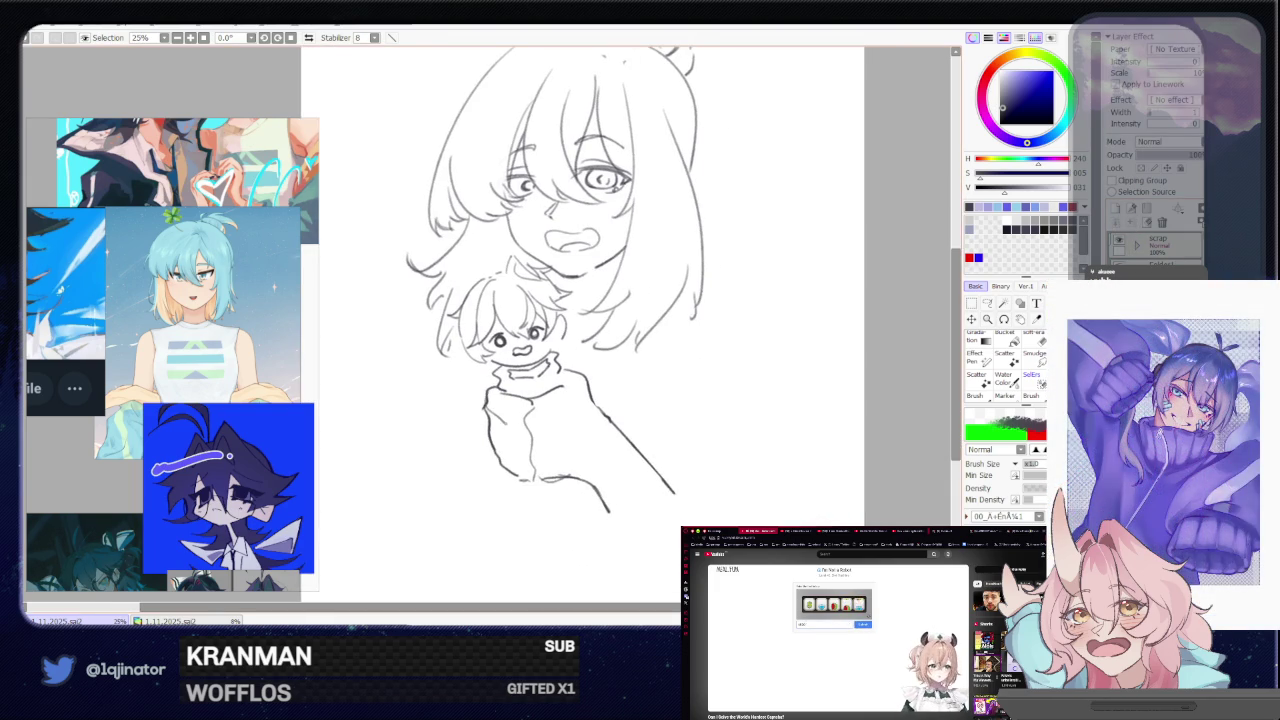
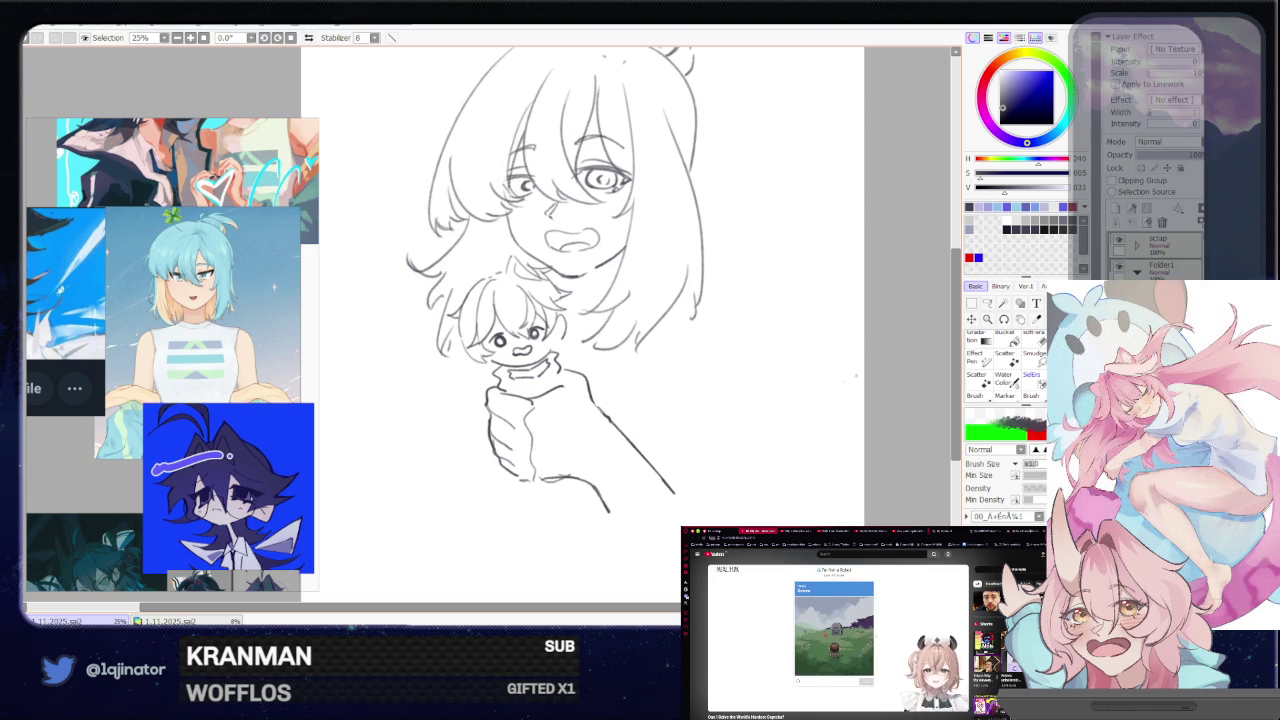
- Tilt the canvas and lasso-transform the small hand holding the doll
left_click_drag(700, 200, 760, 330)
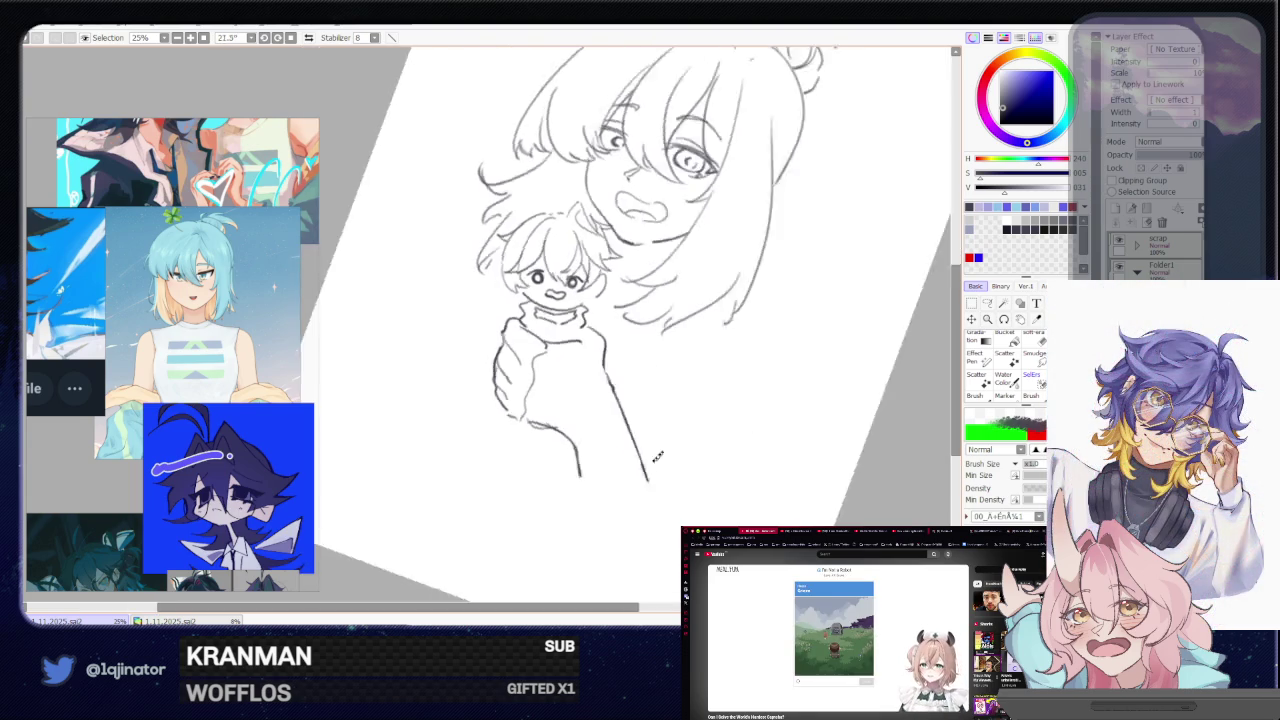
left_click(986, 304)
mouse_move(500, 345)
left_mouse_down()
mouse_move(592, 400)
mouse_move(544, 412)
left_mouse_up()
key("ctrl+t")
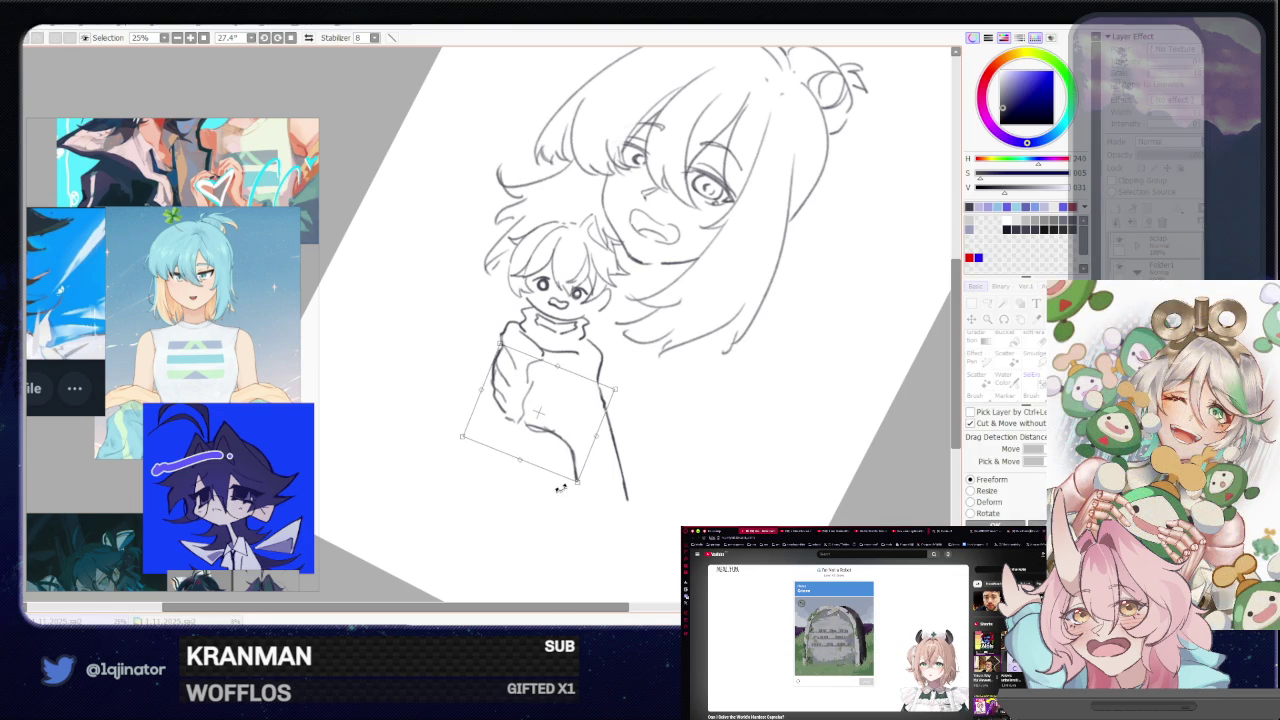
key("Return")
- Reselect part of the hand and rotate it to a new angle
mouse_move(586, 488)
left_mouse_down()
mouse_move(569, 425)
mouse_move(474, 467)
mouse_move(495, 372)
left_mouse_up()
key("ctrl+t")
left_click_drag(612, 390, 620, 375)
key("Return")
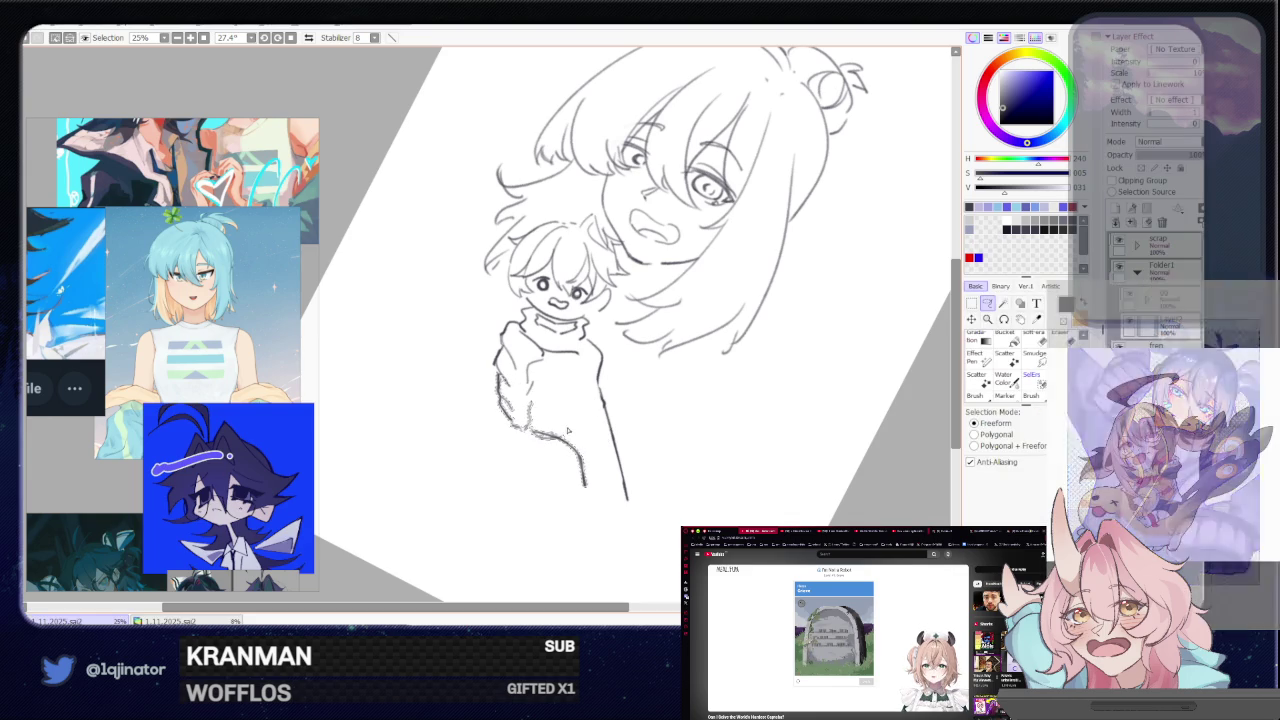
- Lasso the lower hand lines and put them into transform mode
left_click_drag(598, 500, 490, 396)
key("ctrl+t")
key("Return")
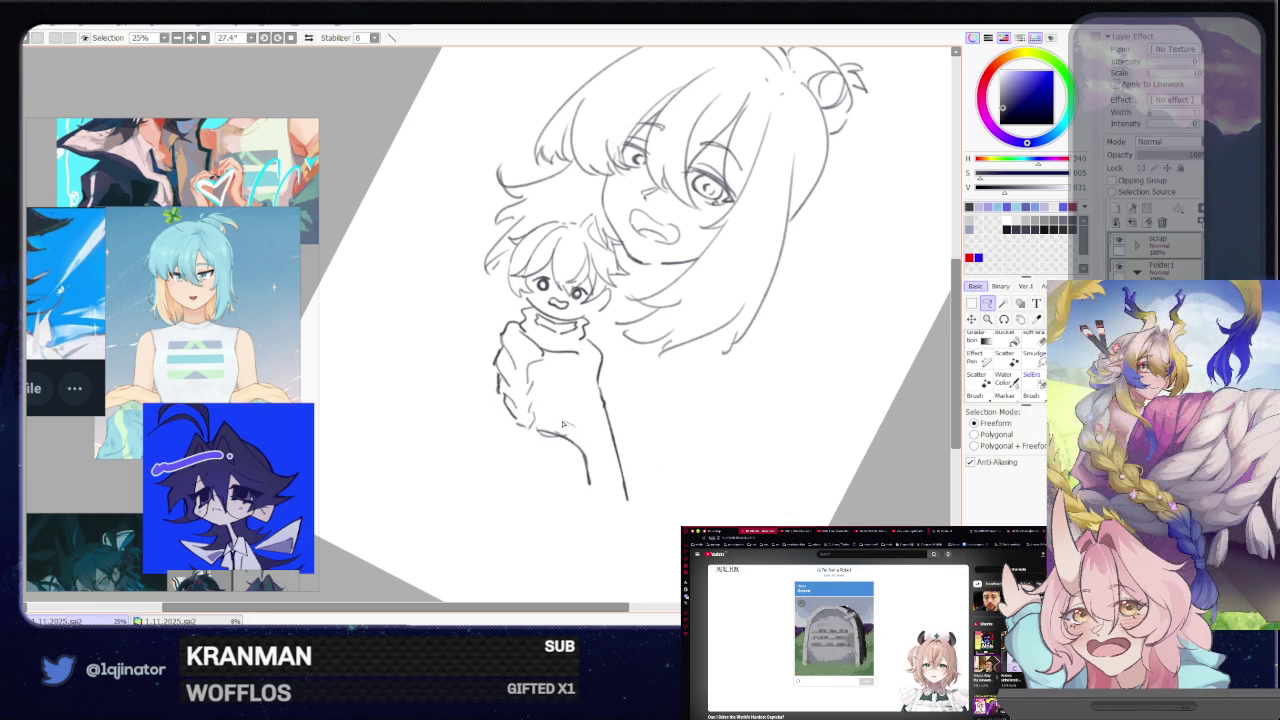
left_click_drag(535, 422, 568, 463)
key("ctrl+t")
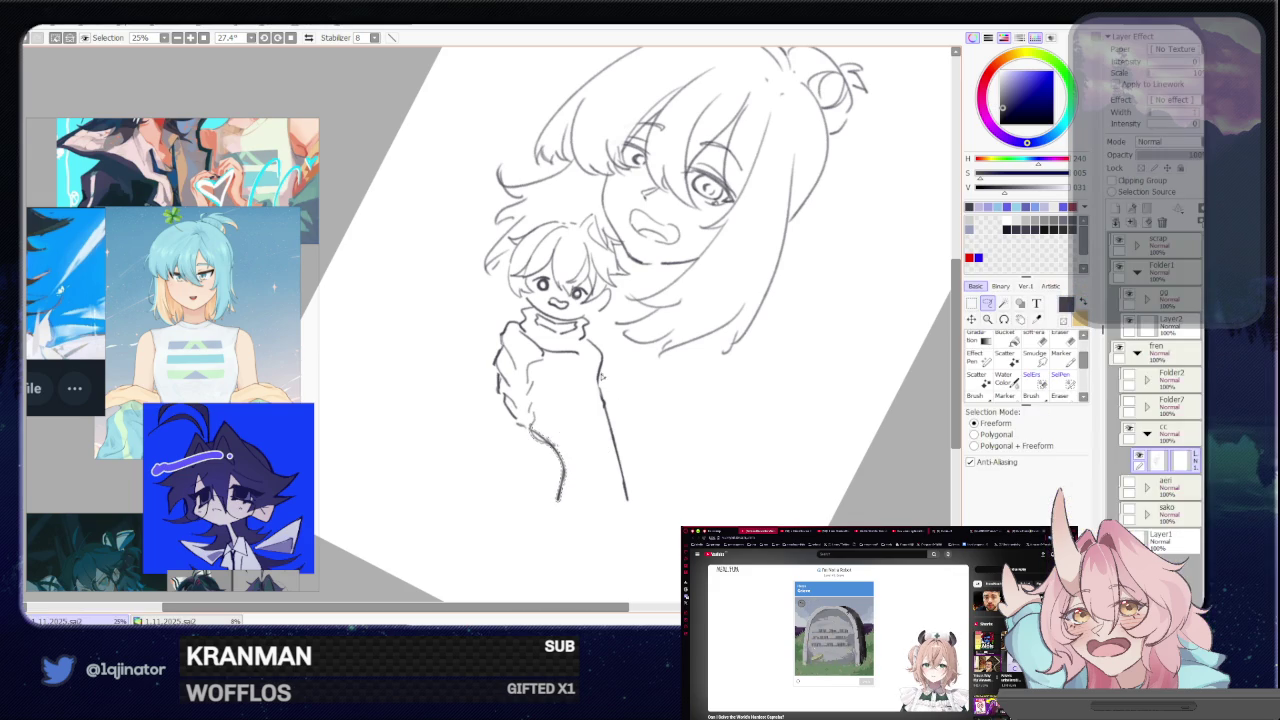
- Move the lower hand lines up onto the arm and redraw the vertical forearm line
left_click_drag(568, 463, 616, 448)
key("Return")
key("ctrl+z")
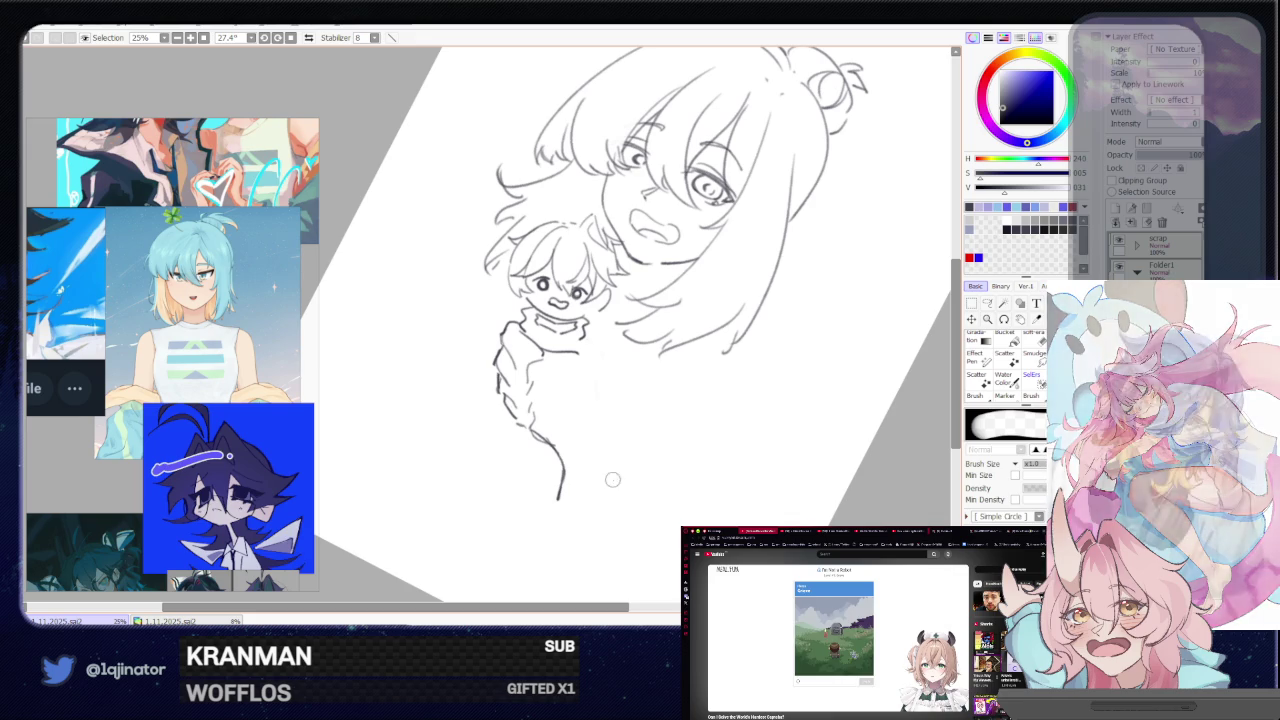
key("e")
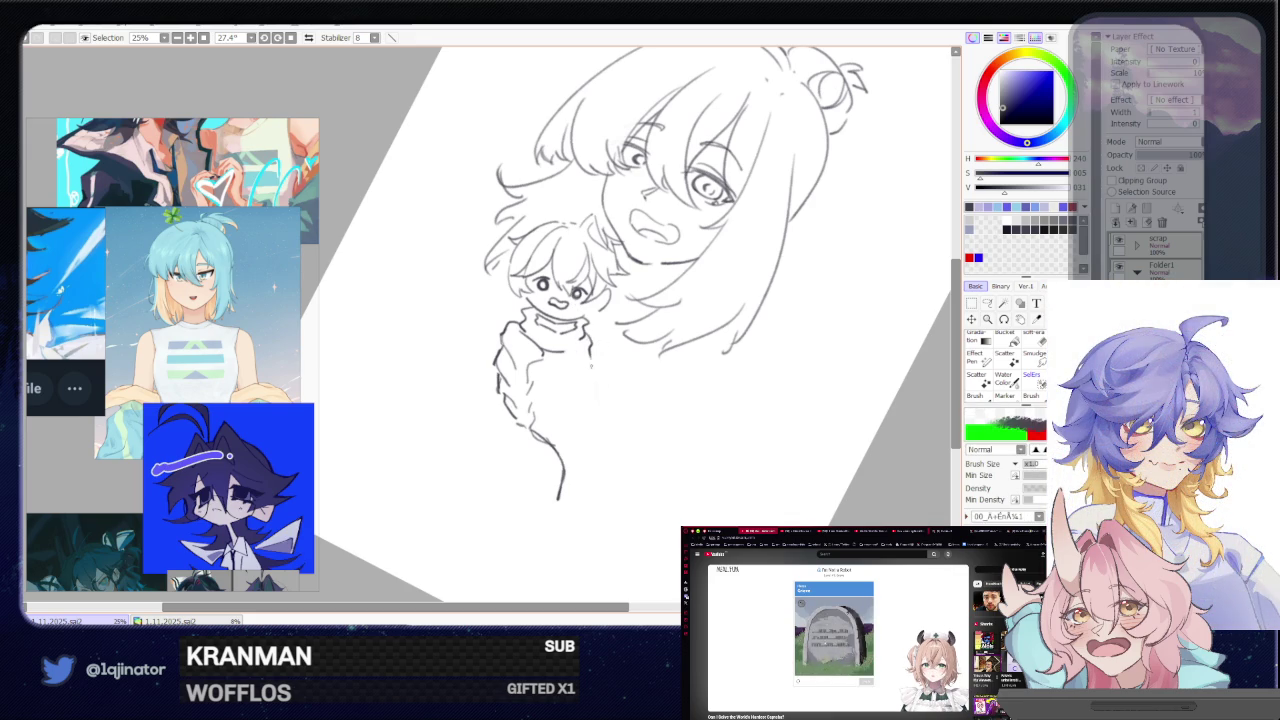
left_click_drag(594, 365, 612, 456)
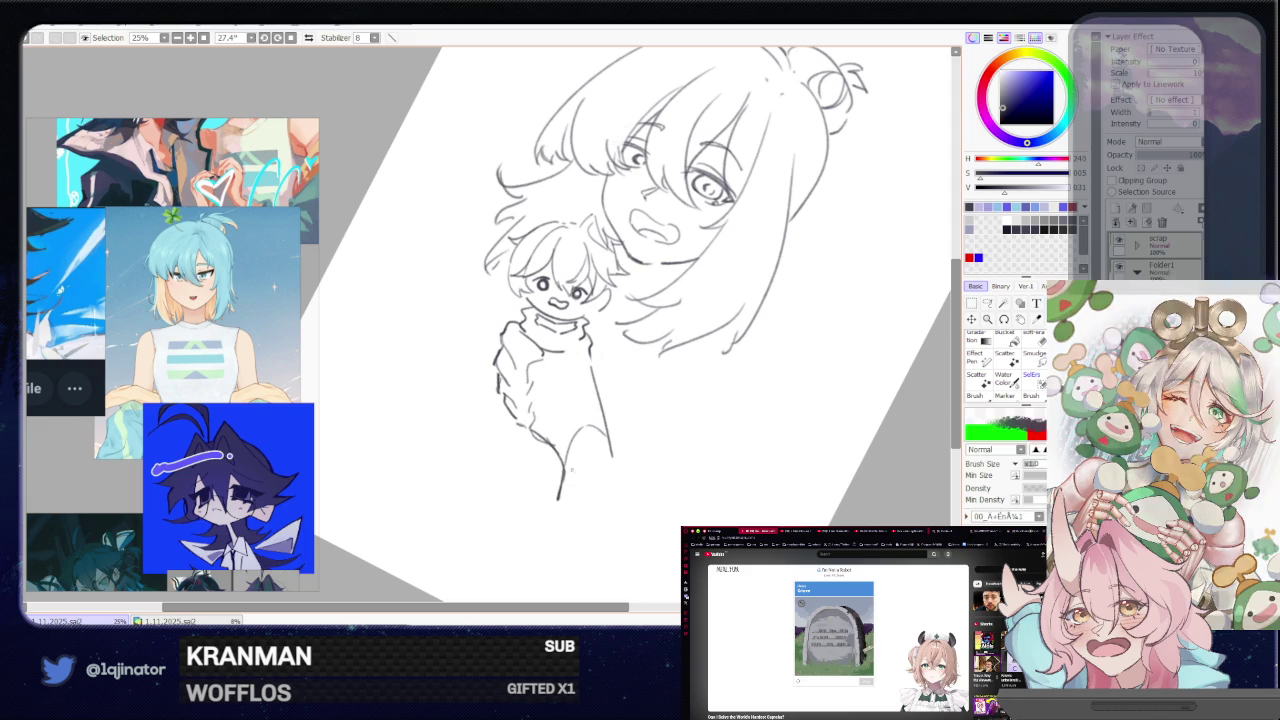
- Erase the lower ends of the forearm and left arm lines, then rotate the view upright
key("e")
left_click_drag(575, 465, 557, 502)
left_click_drag(586, 432, 608, 449)
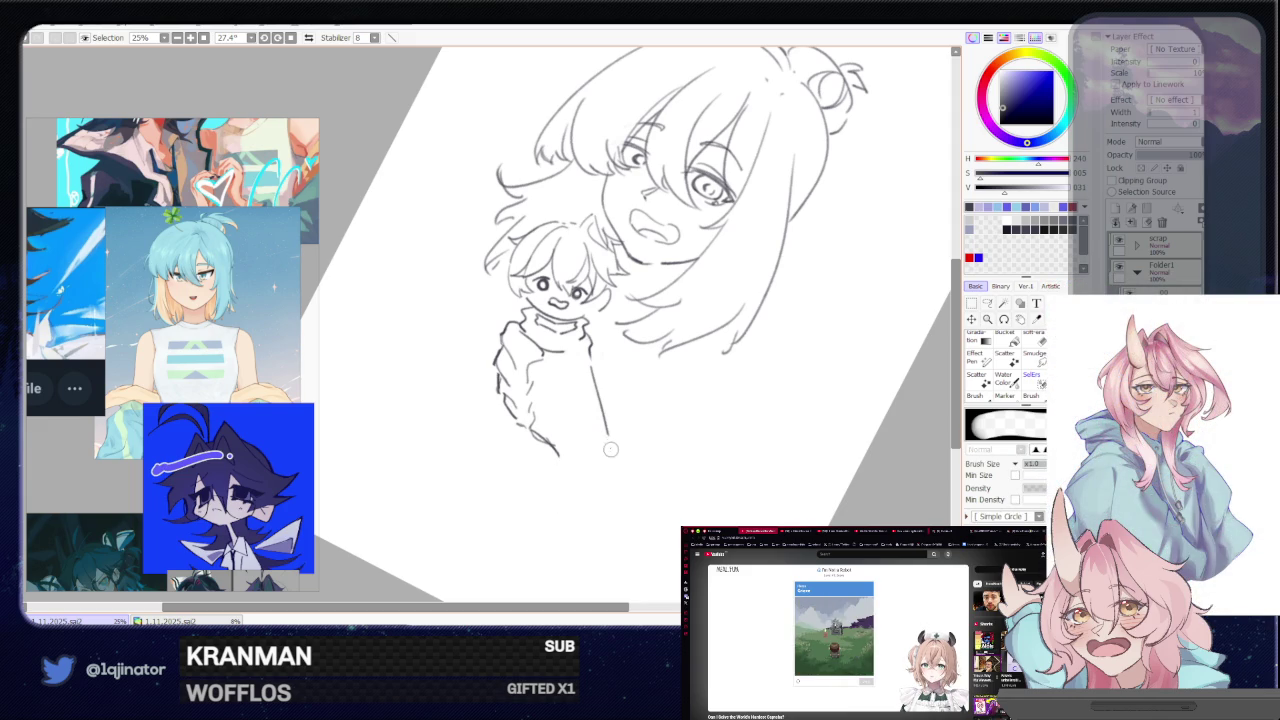
key("n")
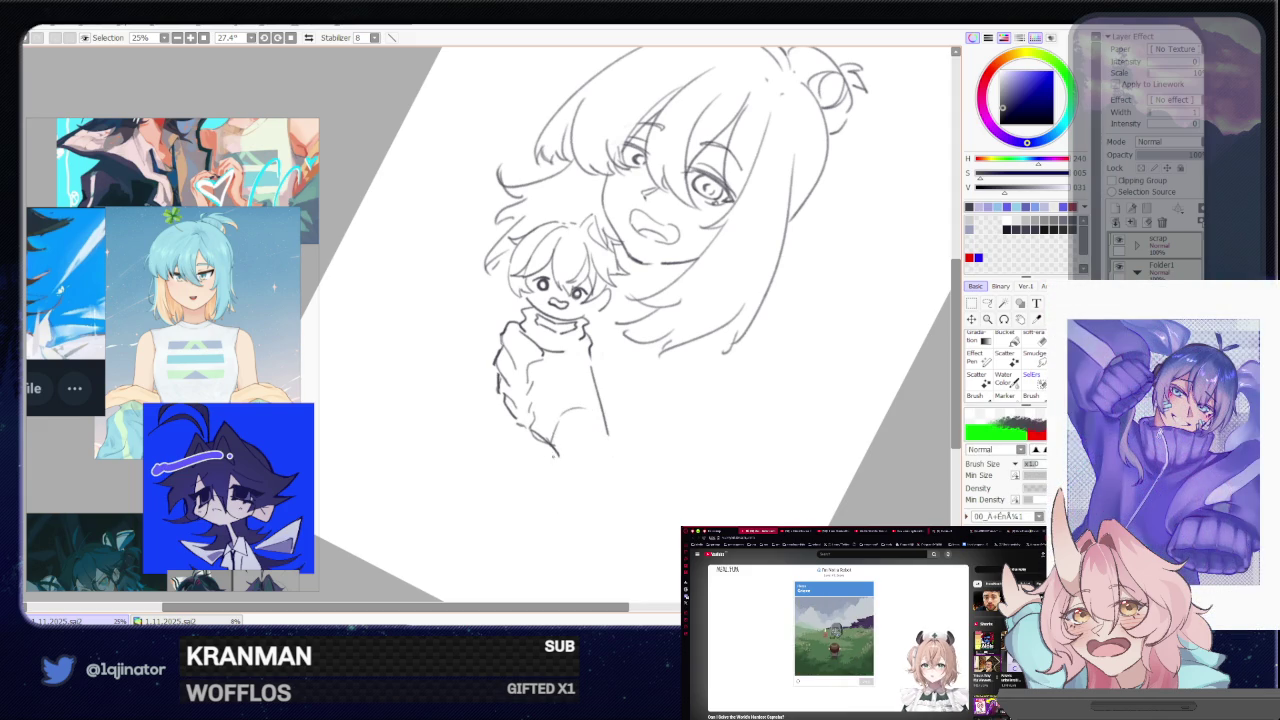
key("e")
mouse_move(552, 447)
left_mouse_down()
mouse_move(558, 468)
mouse_move(552, 457)
left_mouse_up()
key("n")
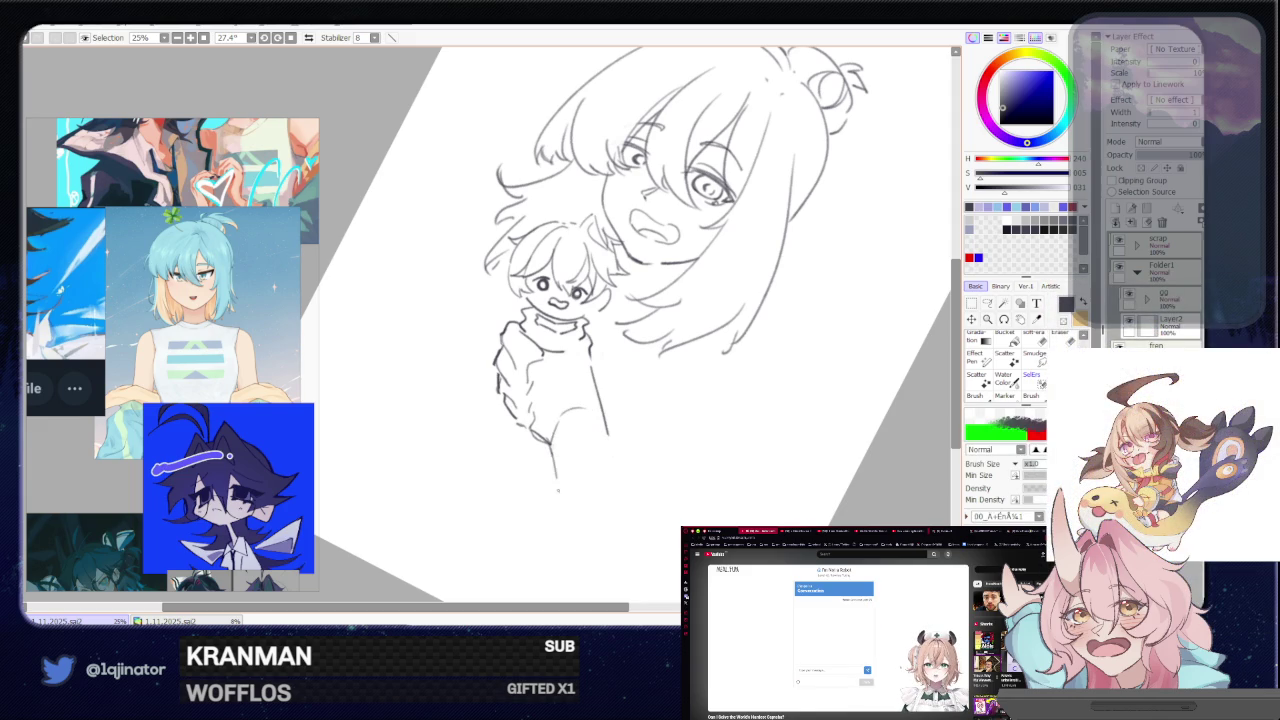
mouse_move(636, 476)
left_mouse_down()
mouse_move(648, 321)
mouse_move(638, 356)
left_mouse_up()
left_click_drag(609, 428, 600, 470)
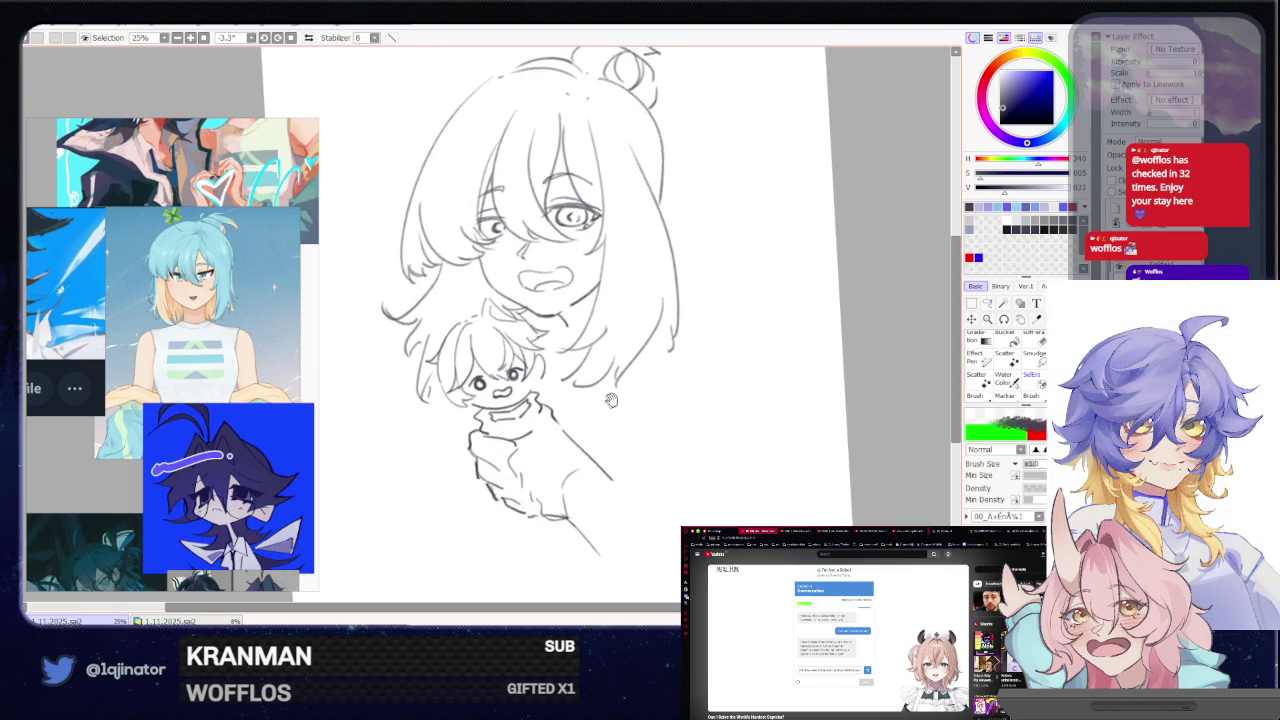
- Try several shoulder strokes left of the neck, undoing each attempt
left_click_drag(560, 330, 590, 305)
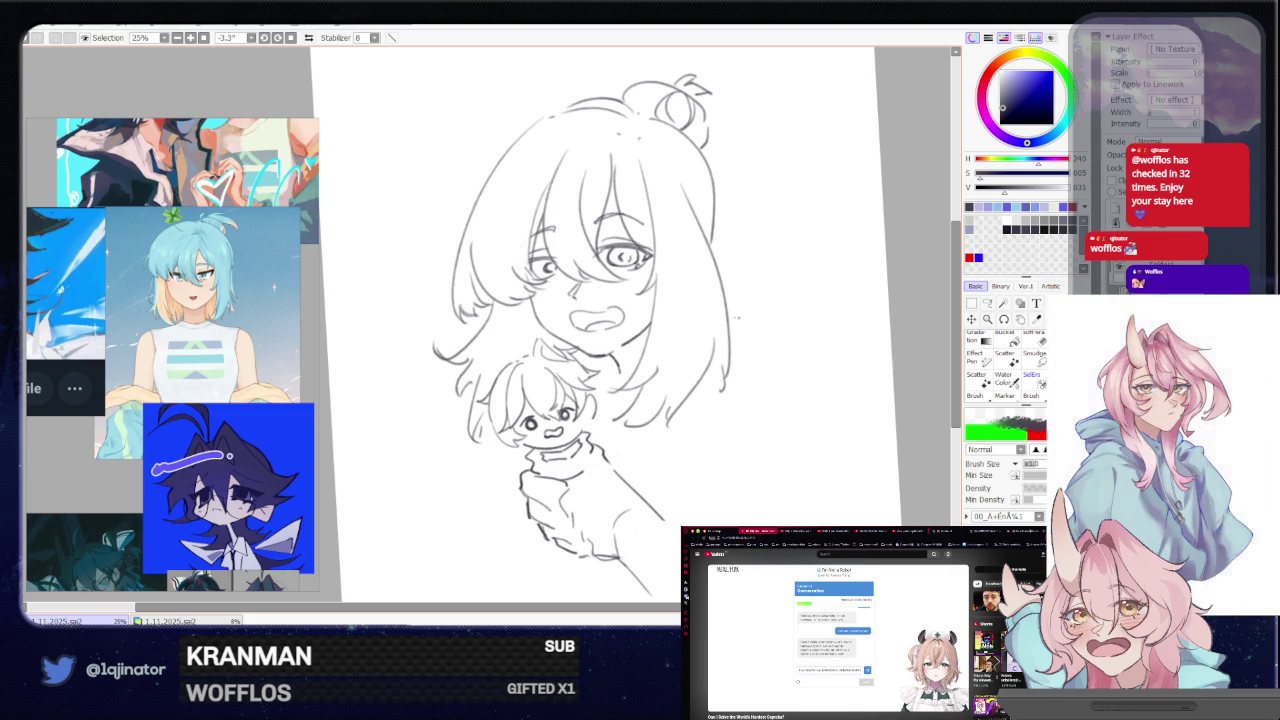
mouse_move(742, 321)
left_mouse_down()
mouse_move(659, 336)
mouse_move(779, 356)
left_mouse_up()
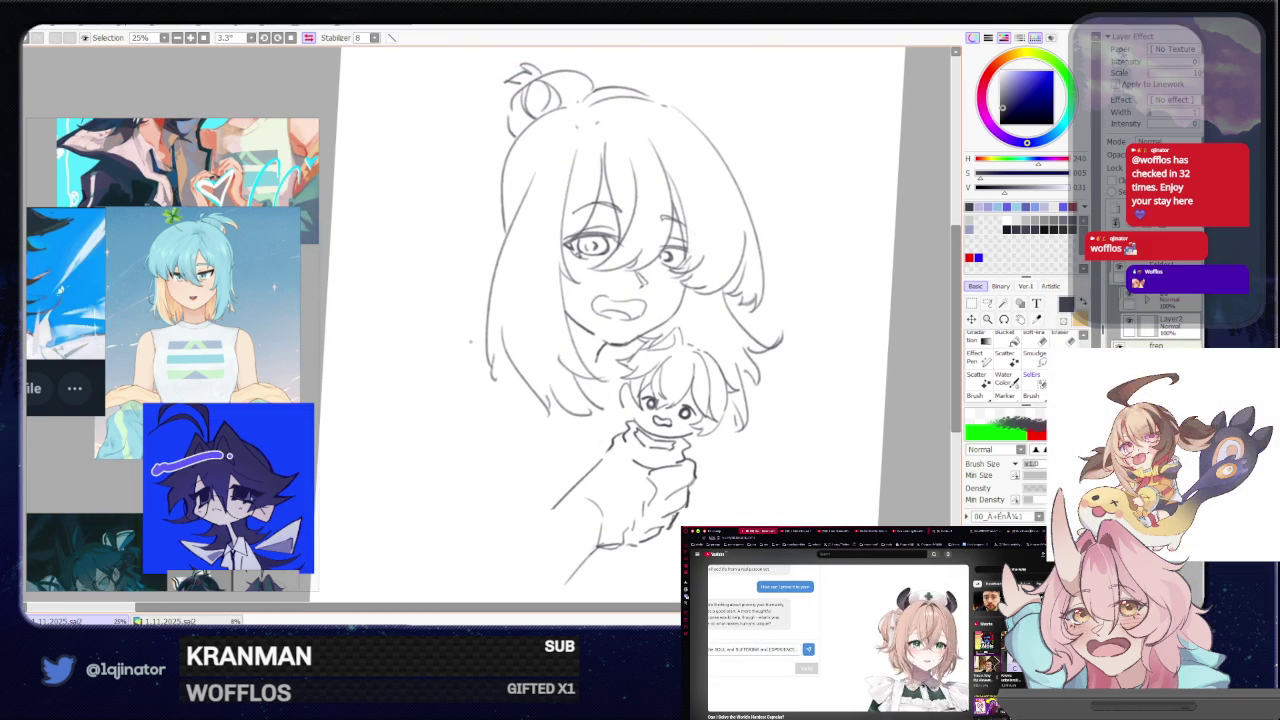
left_click_drag(489, 346, 428, 394)
key("ctrl+z")
left_click_drag(489, 346, 434, 392)
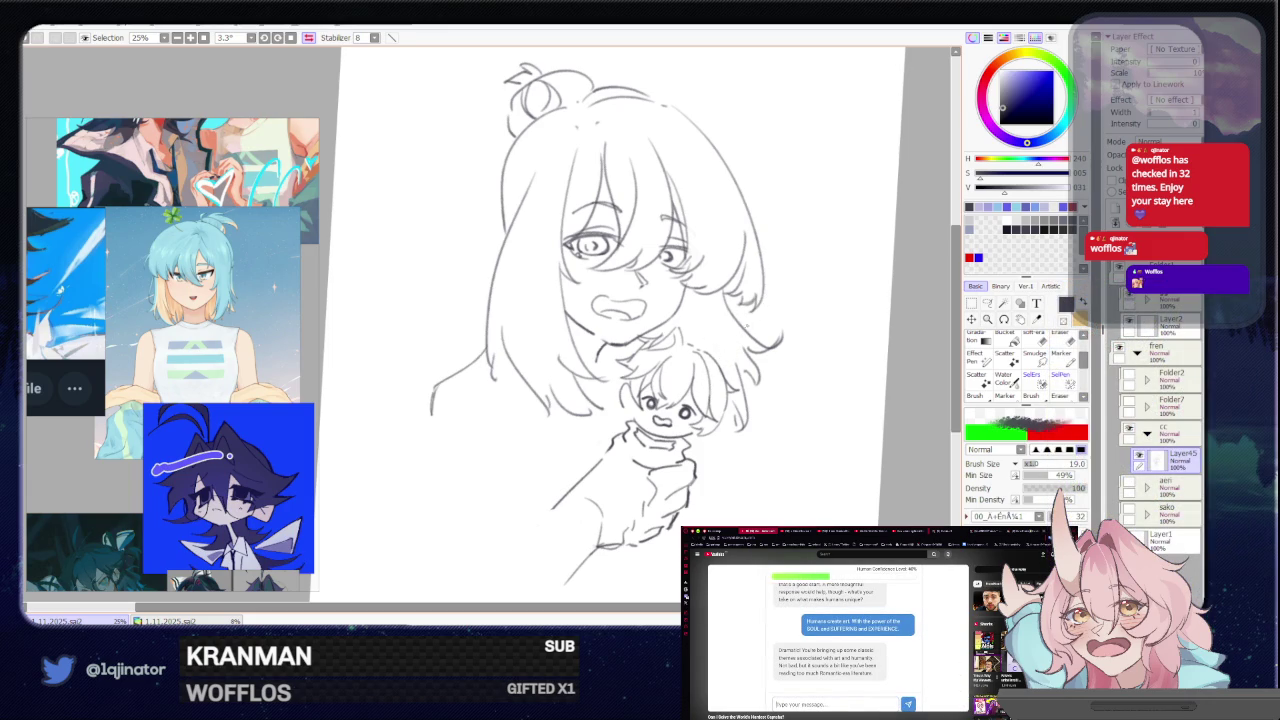
left_click_drag(434, 392, 412, 440)
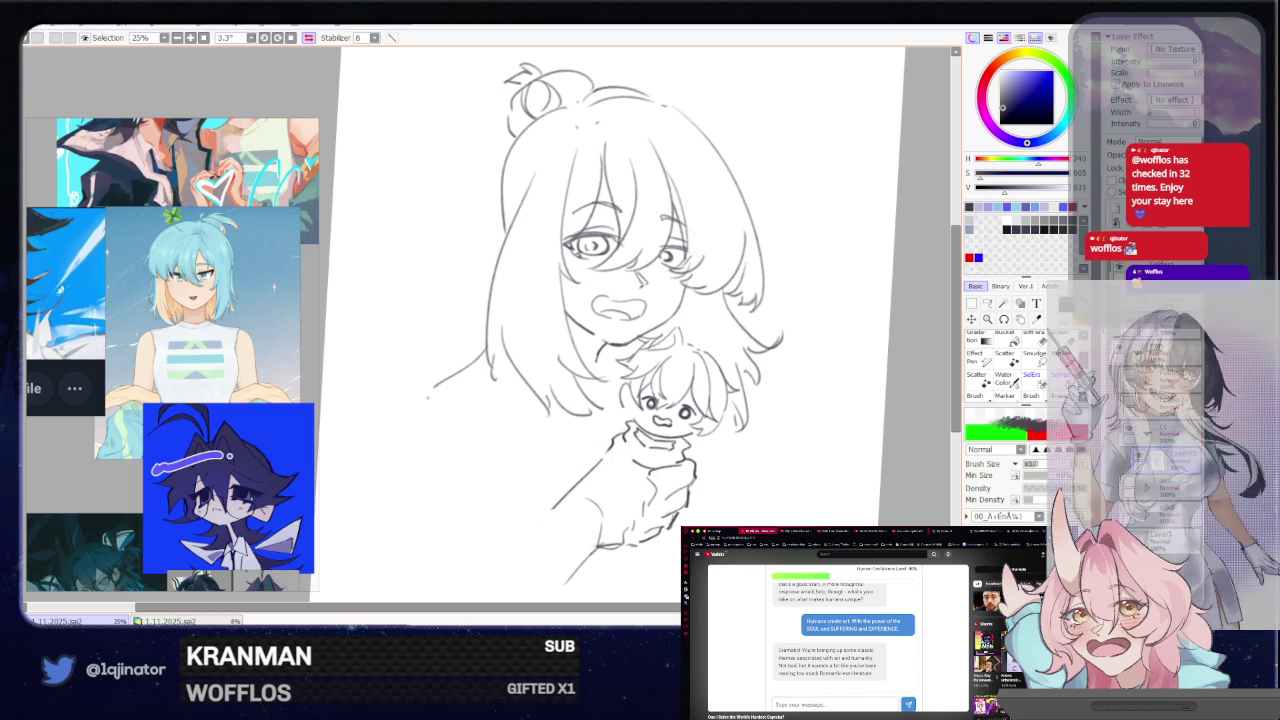
key("ctrl+z")
left_click_drag(437, 388, 415, 418)
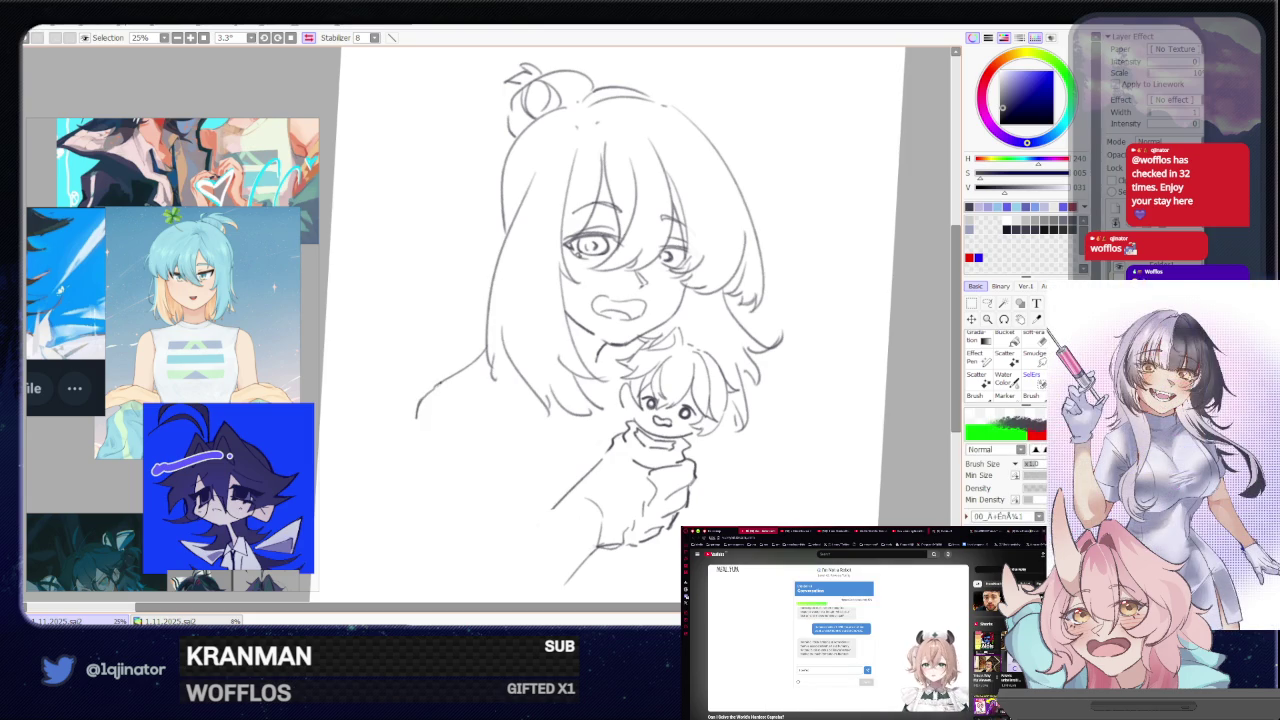
key("ctrl+z")
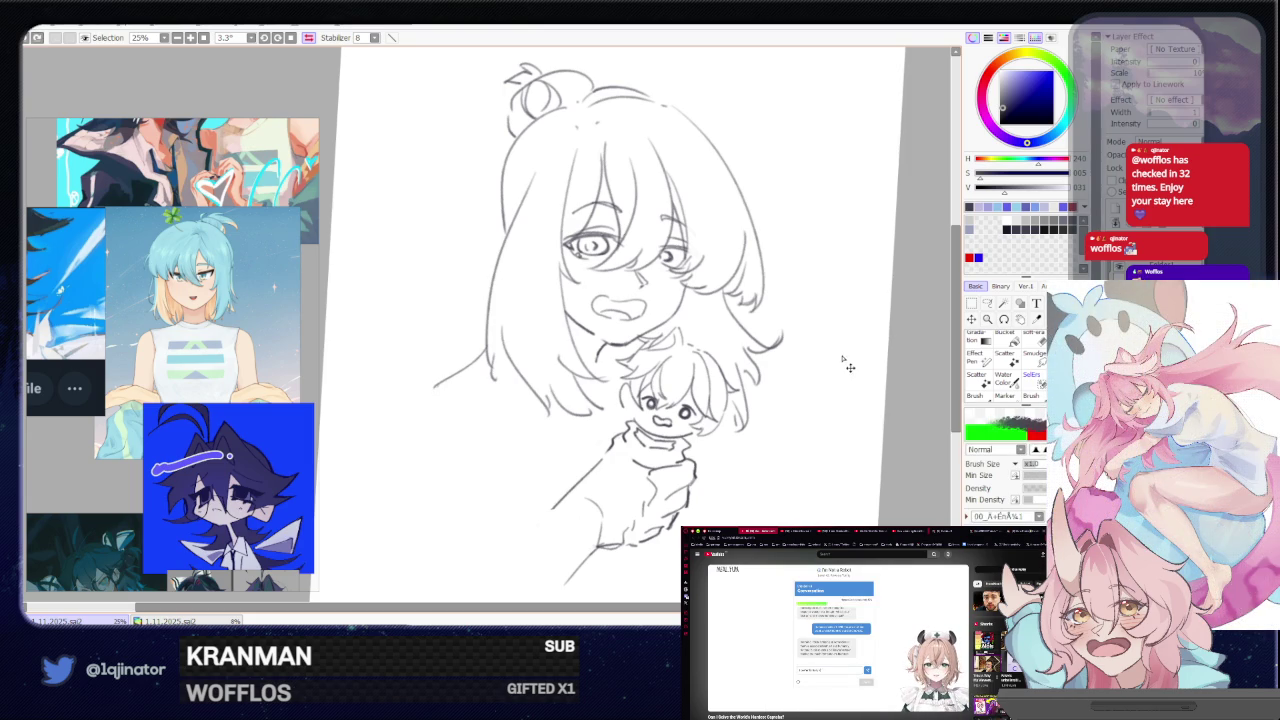
- Mirror the canvas horizontally, then zoom and pan to recentre the sketch
left_click_drag(826, 372, 763, 270)
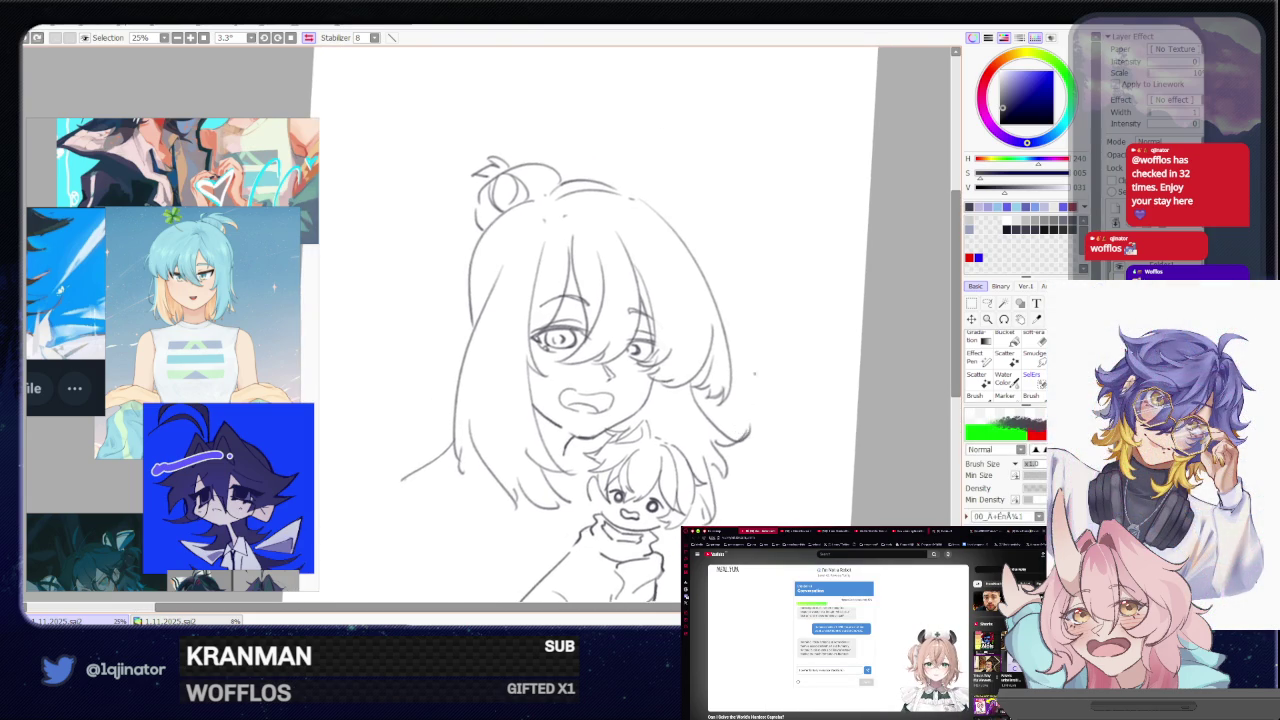
key("h")
left_click_drag(455, 308, 668, 318)
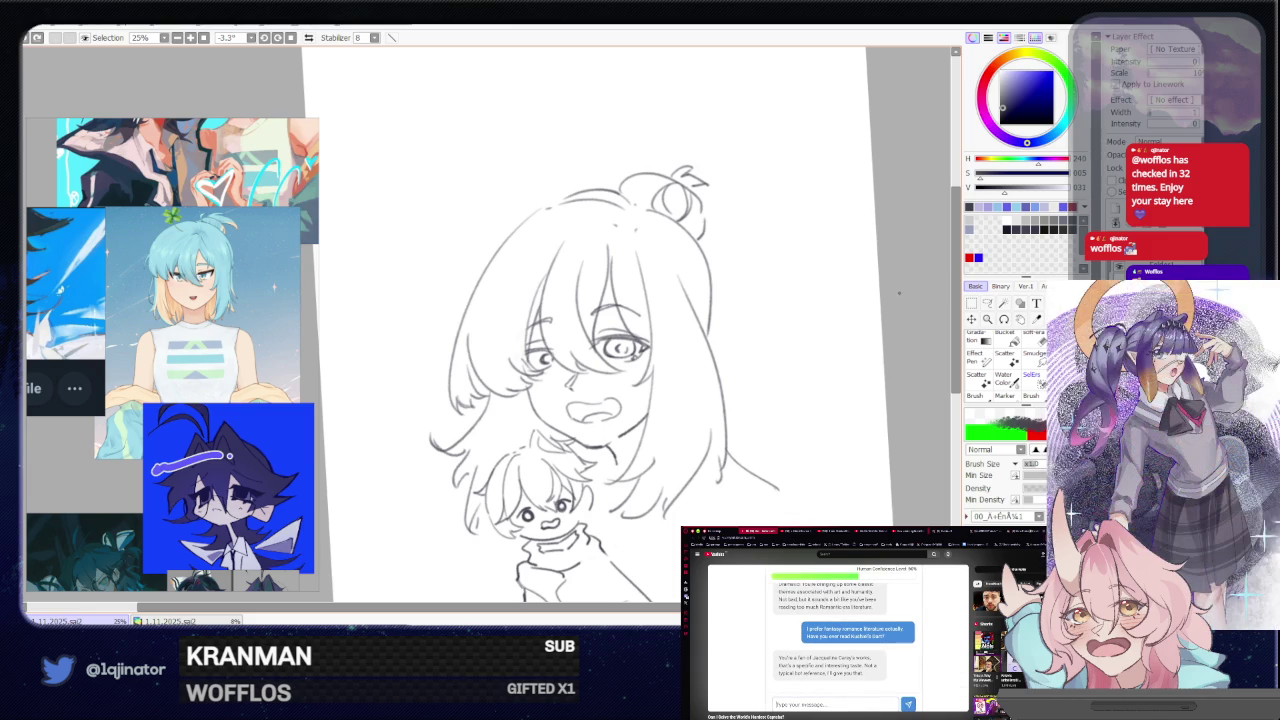
scroll(757, 391, "down", 2)
scroll(816, 309, "down", 3)
scroll(816, 309, "up", 1)
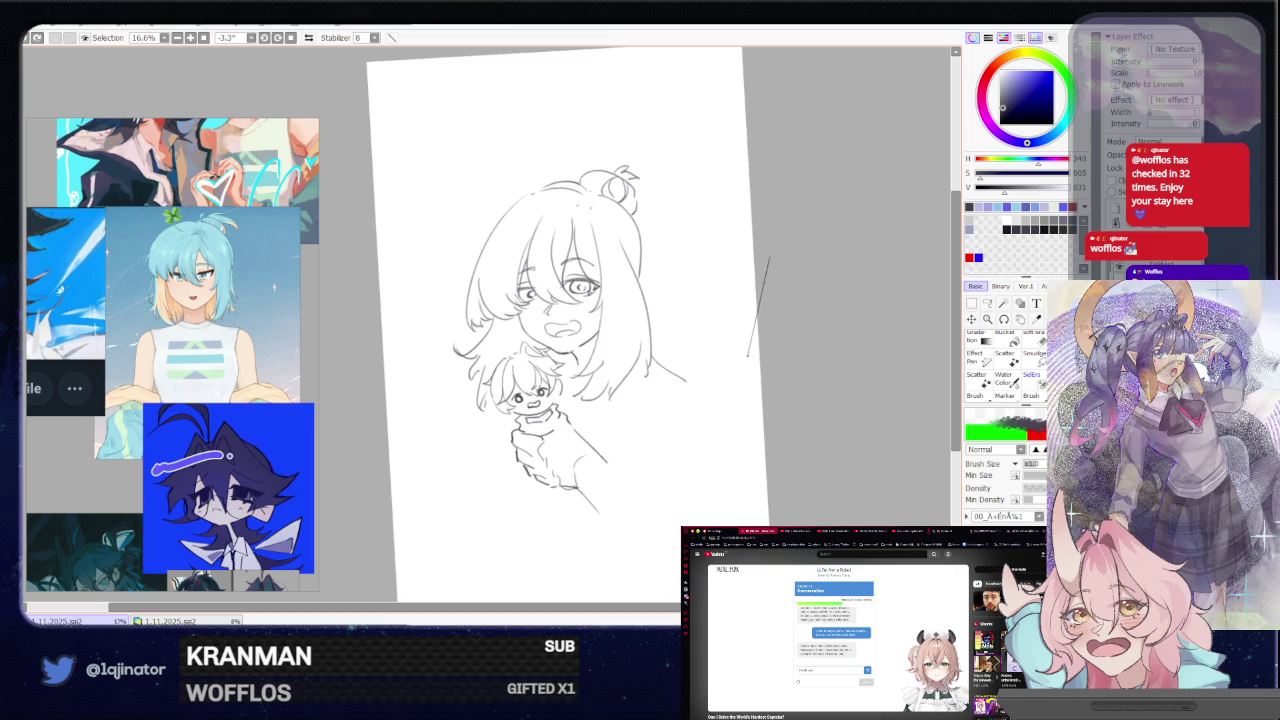
left_click_drag(759, 364, 739, 350)
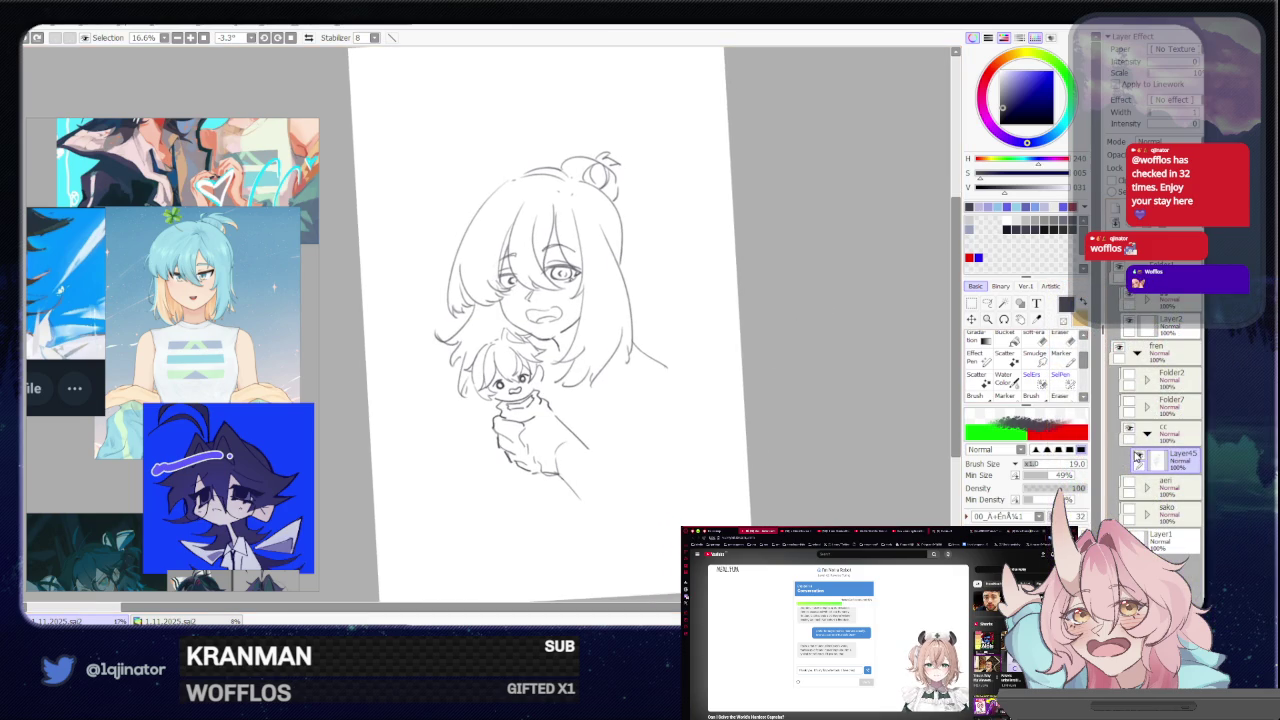
scroll(826, 369, "up", 1)
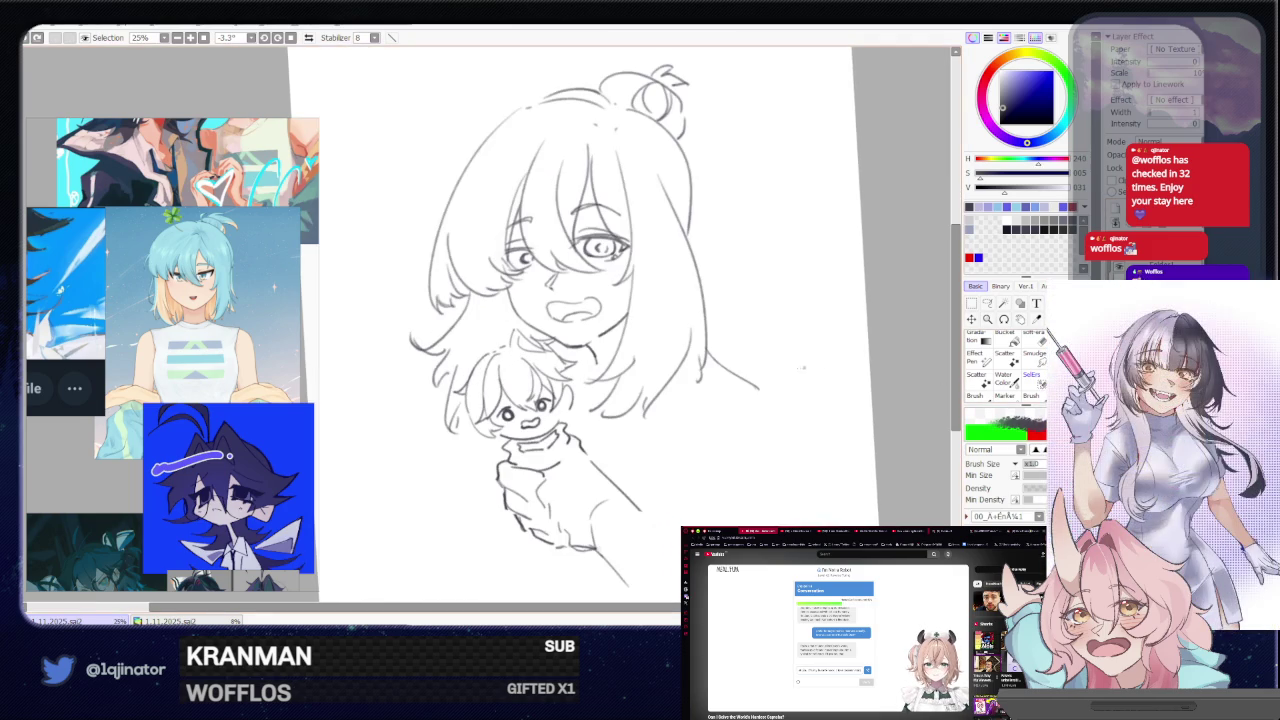
left_click_drag(687, 433, 694, 438)
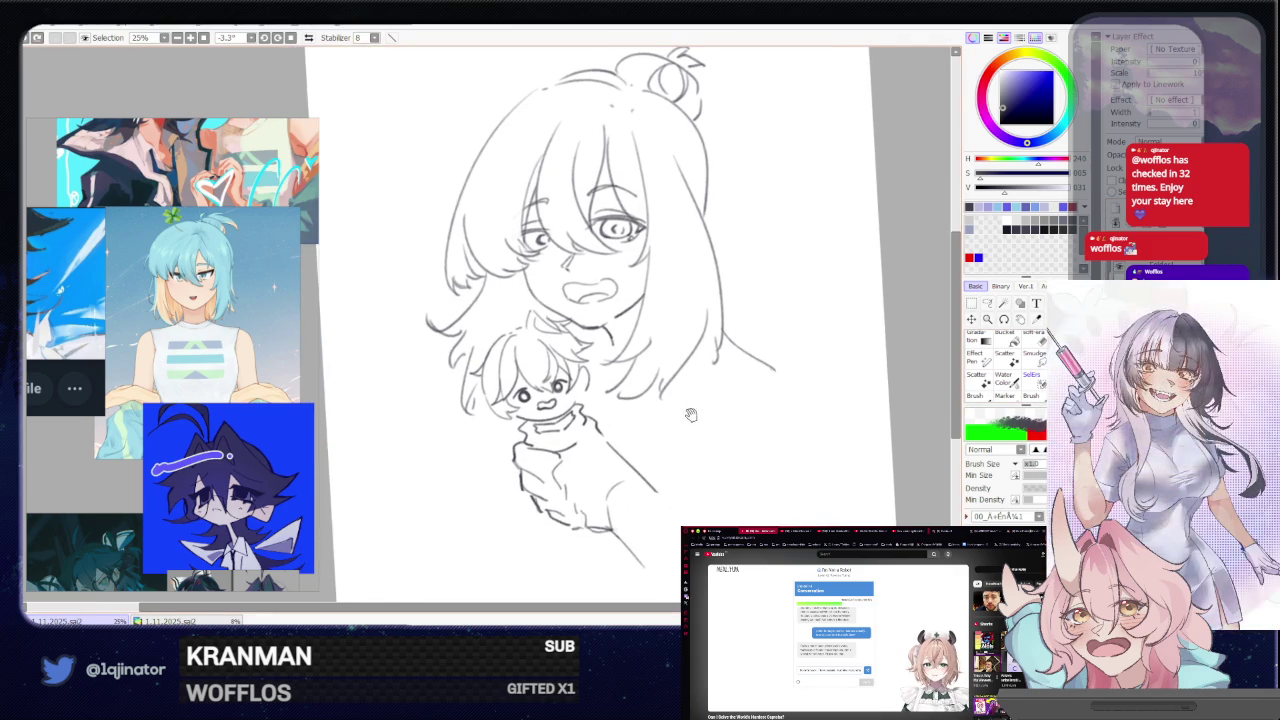
scroll(694, 438, "down", 1)
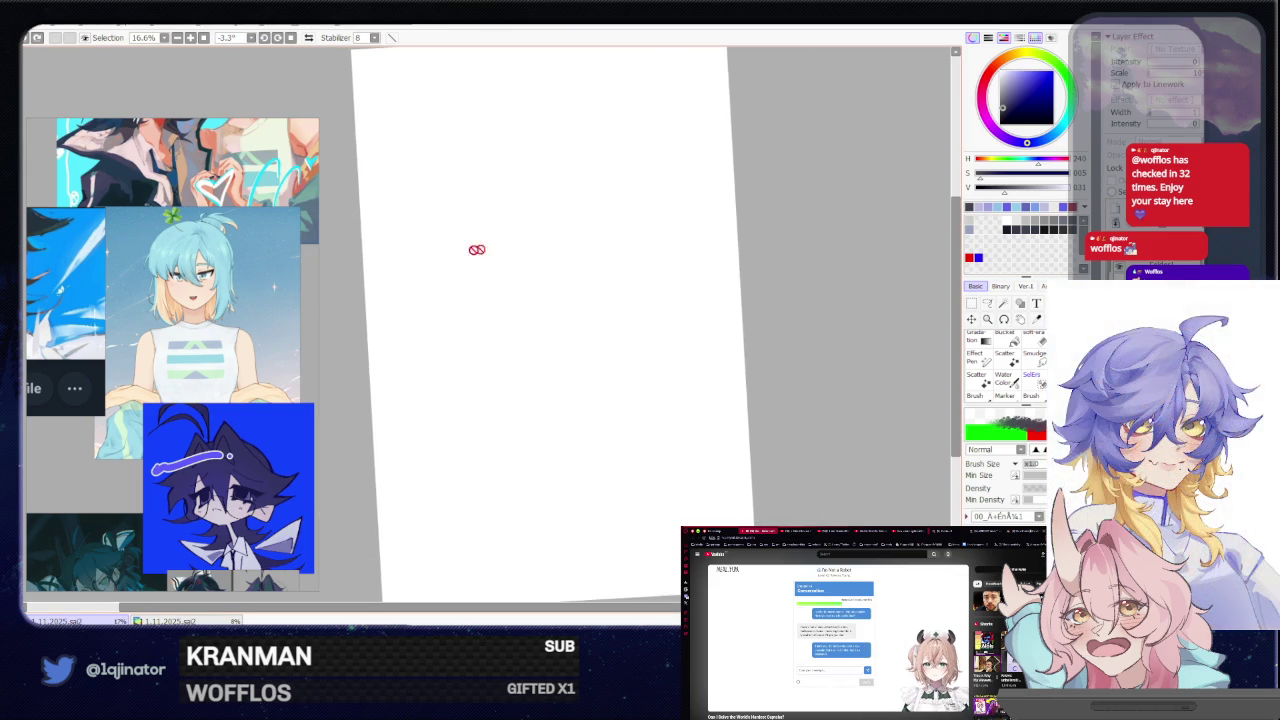
- Zoom the reference board out across the whole image collage
scroll(212, 308, "down", 5)
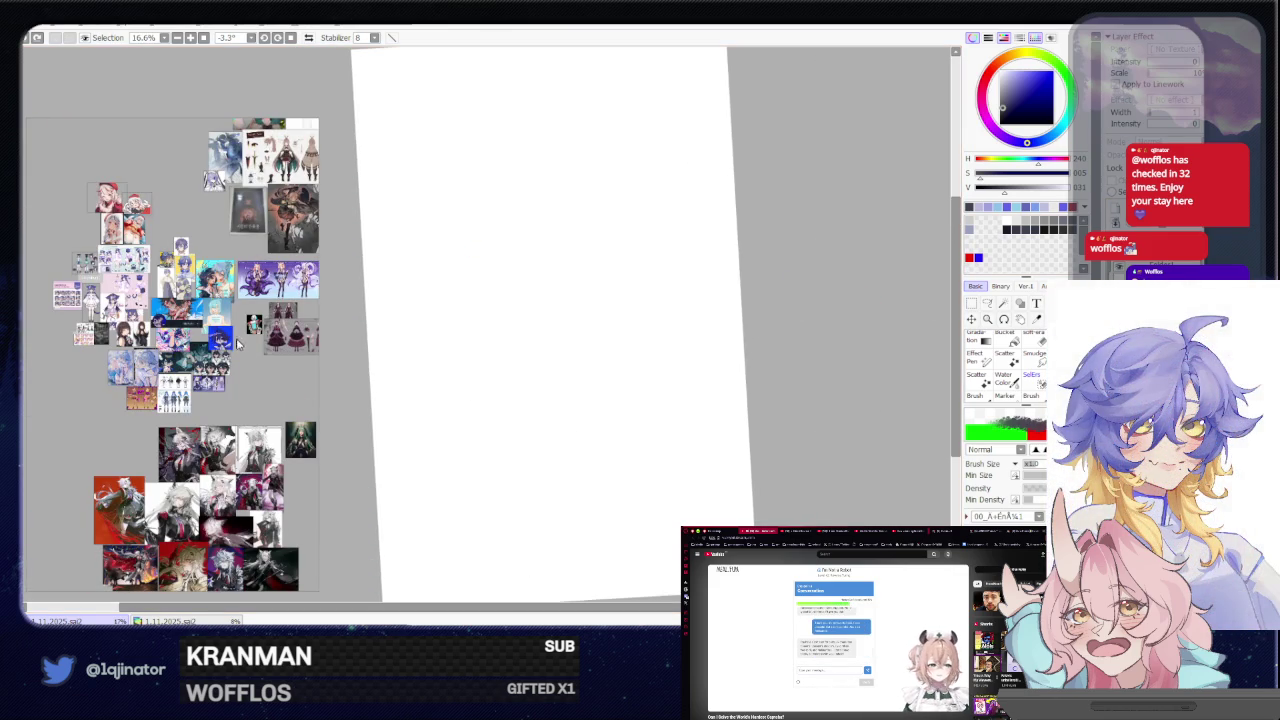
scroll(226, 332, "down", 3)
scroll(212, 371, "down", 3)
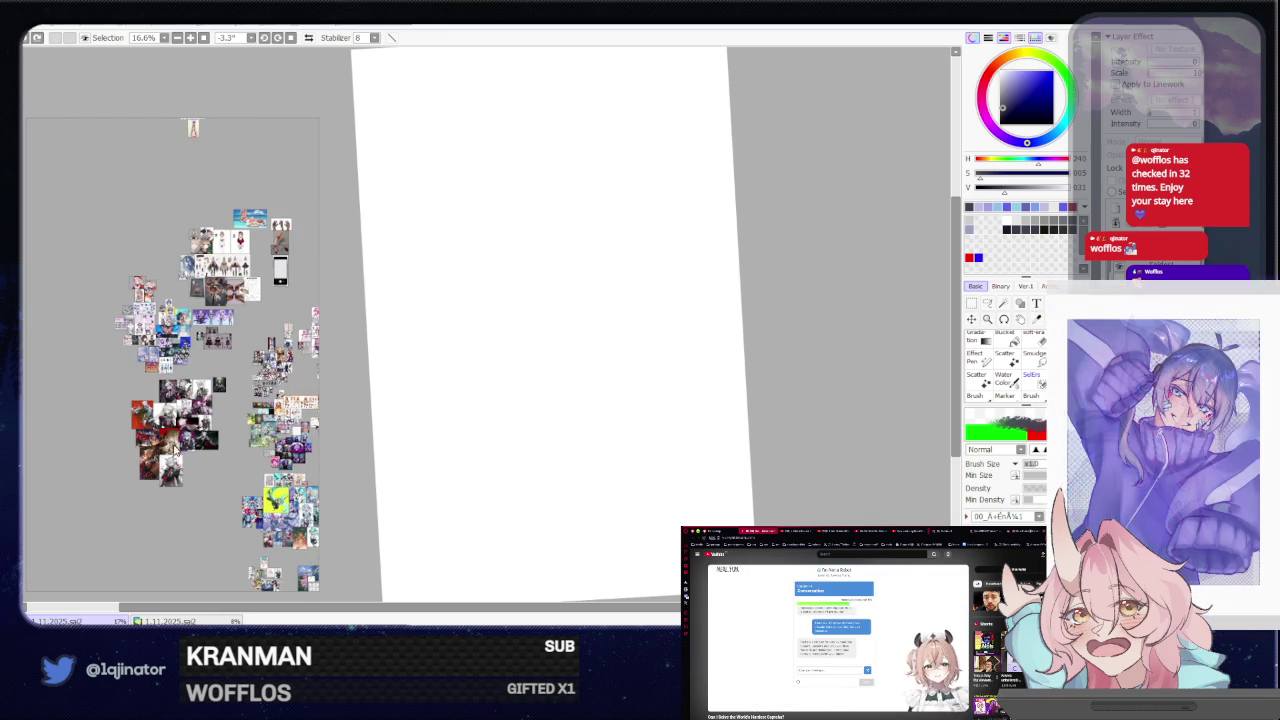
scroll(181, 430, "up", 3)
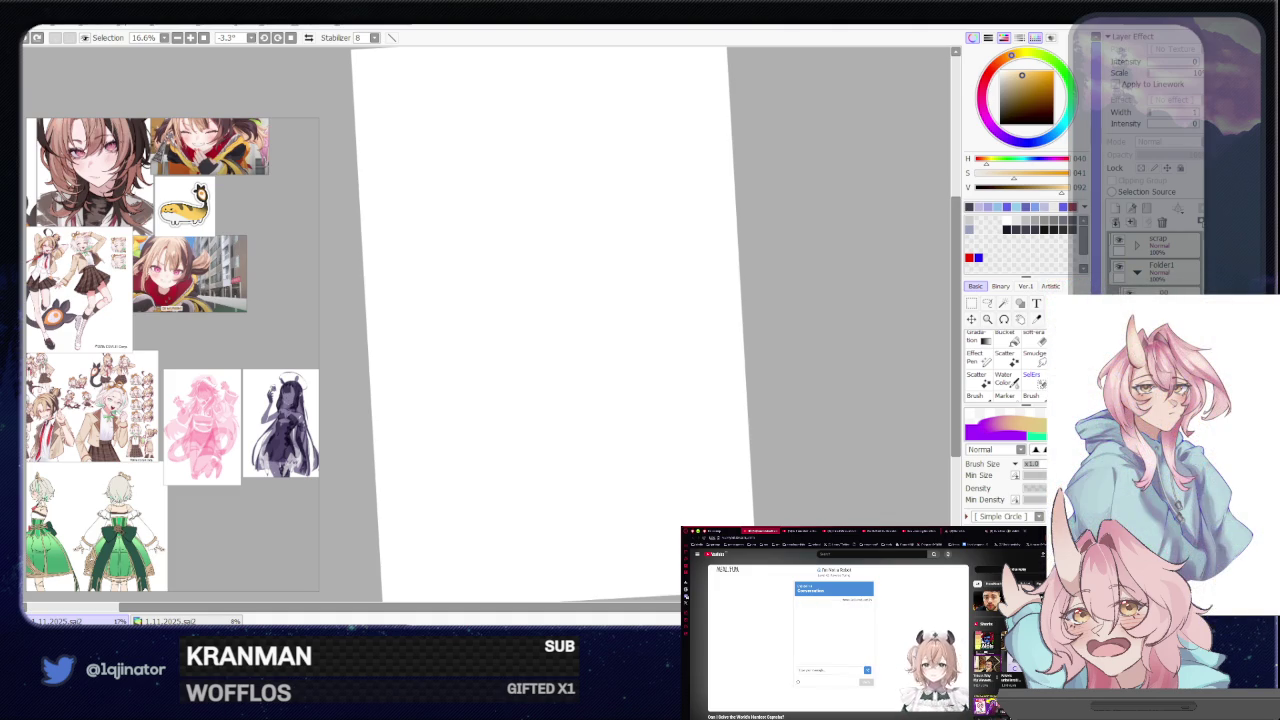
scroll(223, 449, "up", 2)
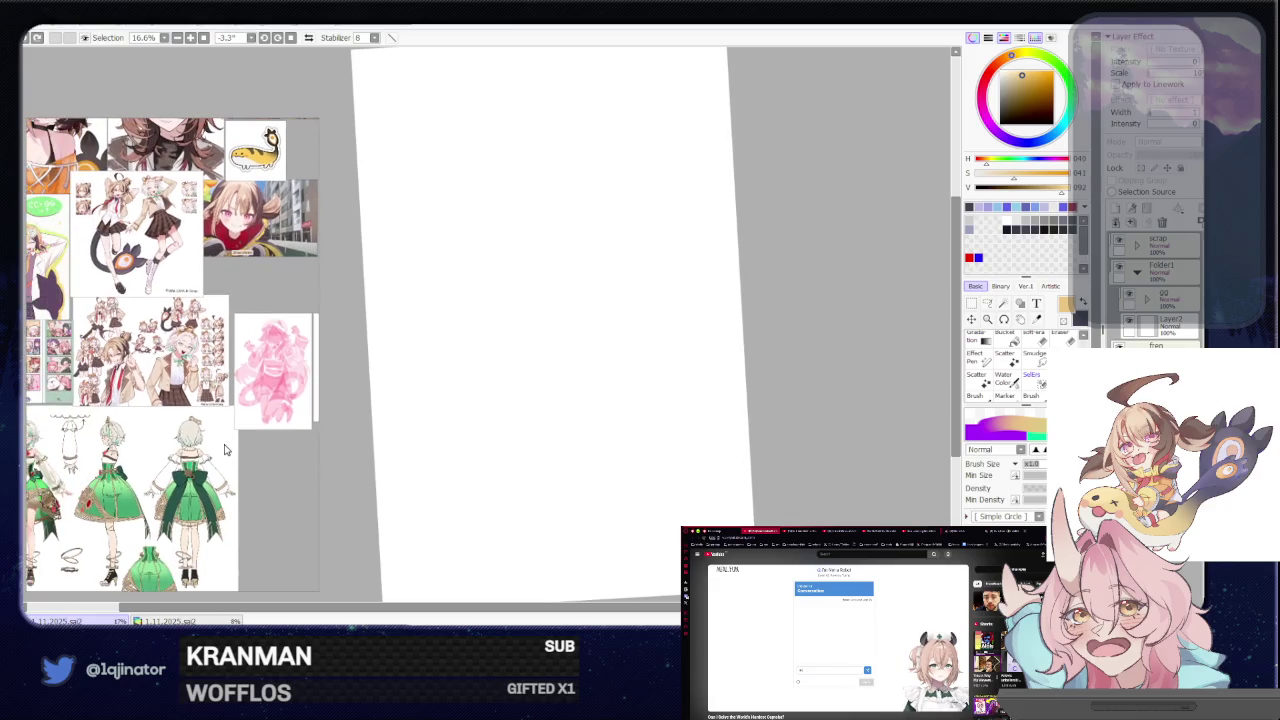
scroll(176, 443, "up", 2)
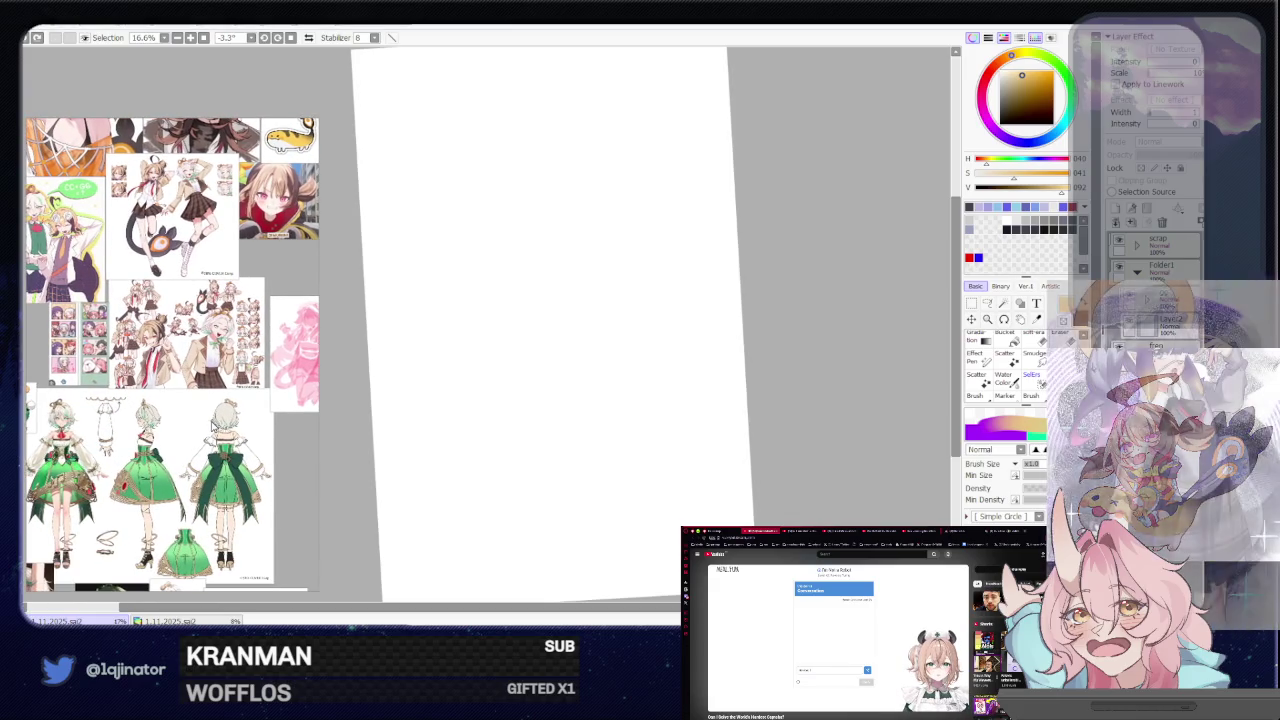
scroll(212, 422, "down", 2)
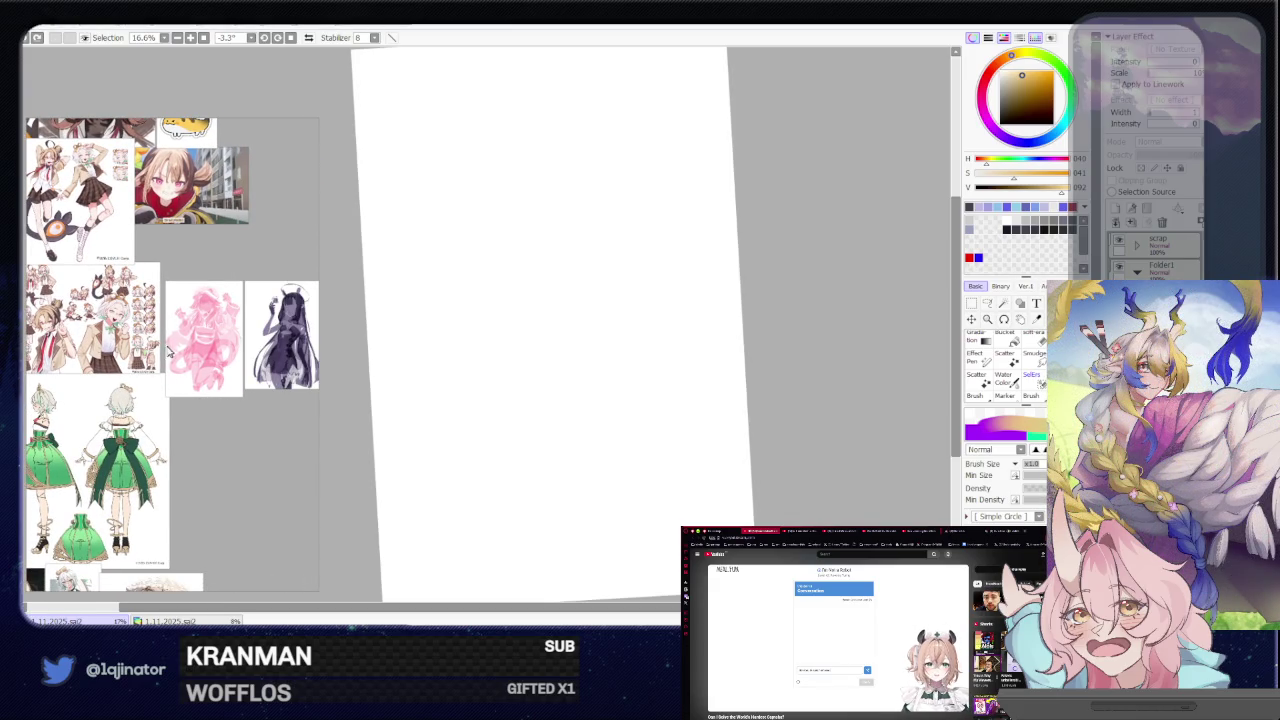
- Zoom back in on the brown-haired character images and reset the canvas rotation
scroll(170, 352, "up", 1)
scroll(190, 375, "up", 1)
scroll(226, 408, "up", 1)
scroll(226, 408, "down", 1)
scroll(172, 395, "down", 1)
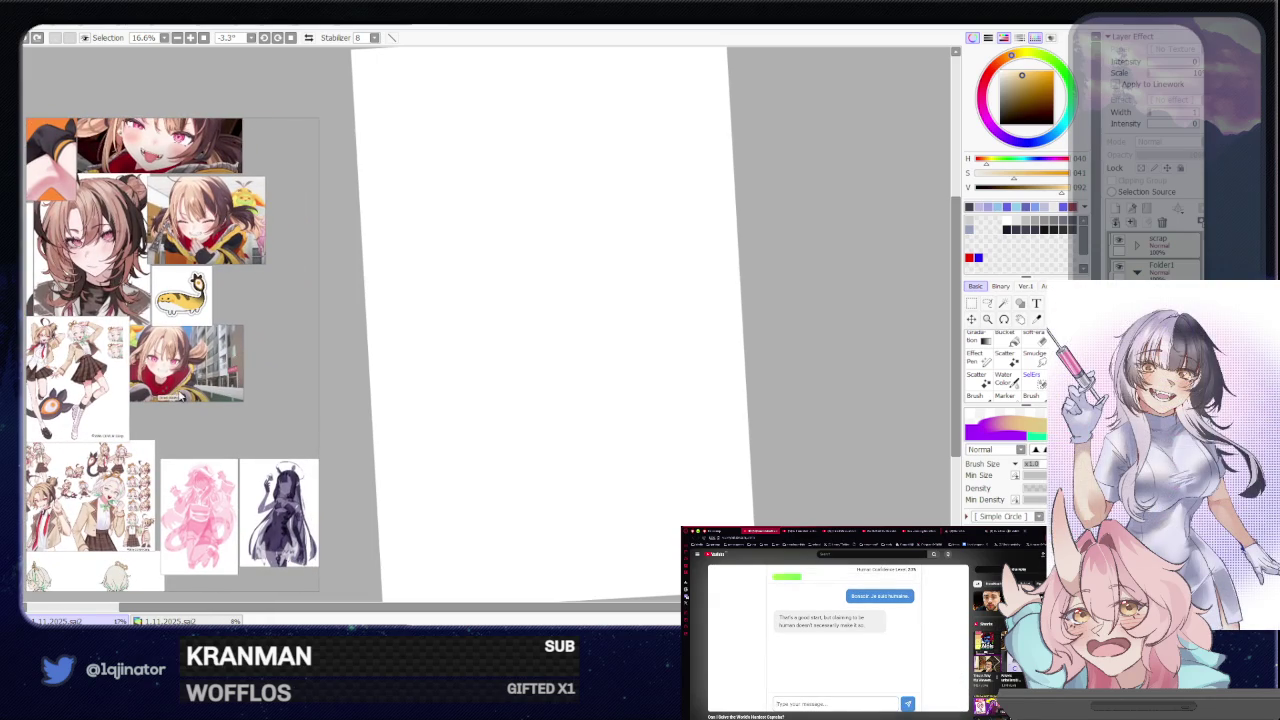
scroll(178, 400, "up", 1)
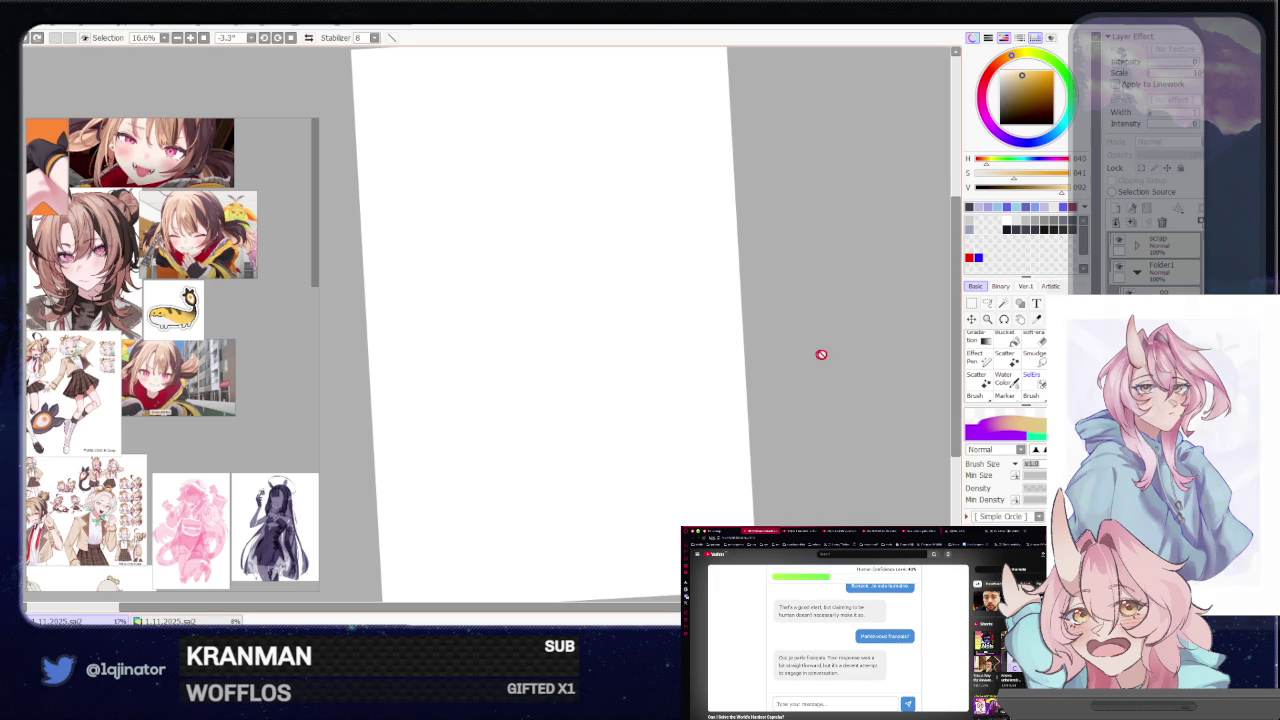
left_click_drag(858, 167, 540, 194)
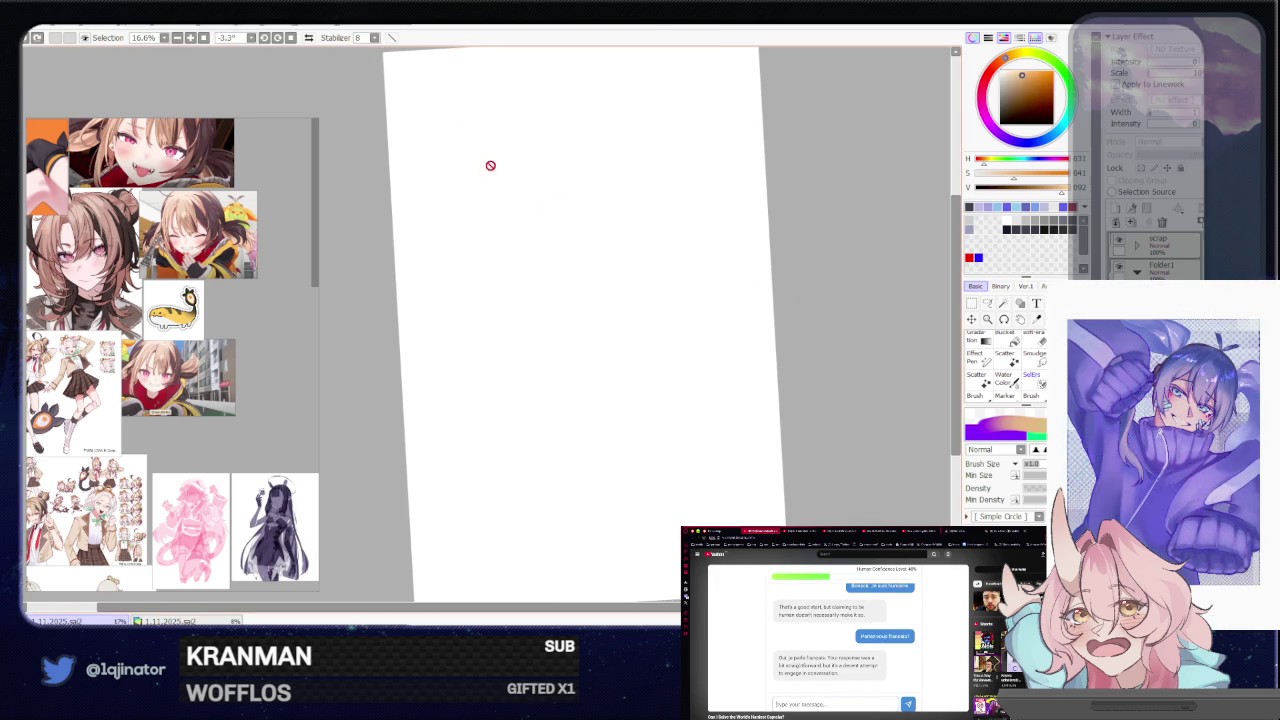
- Switch to freehand selection and nudge the straightened canvas back to the centre of the window
left_click(986, 310)
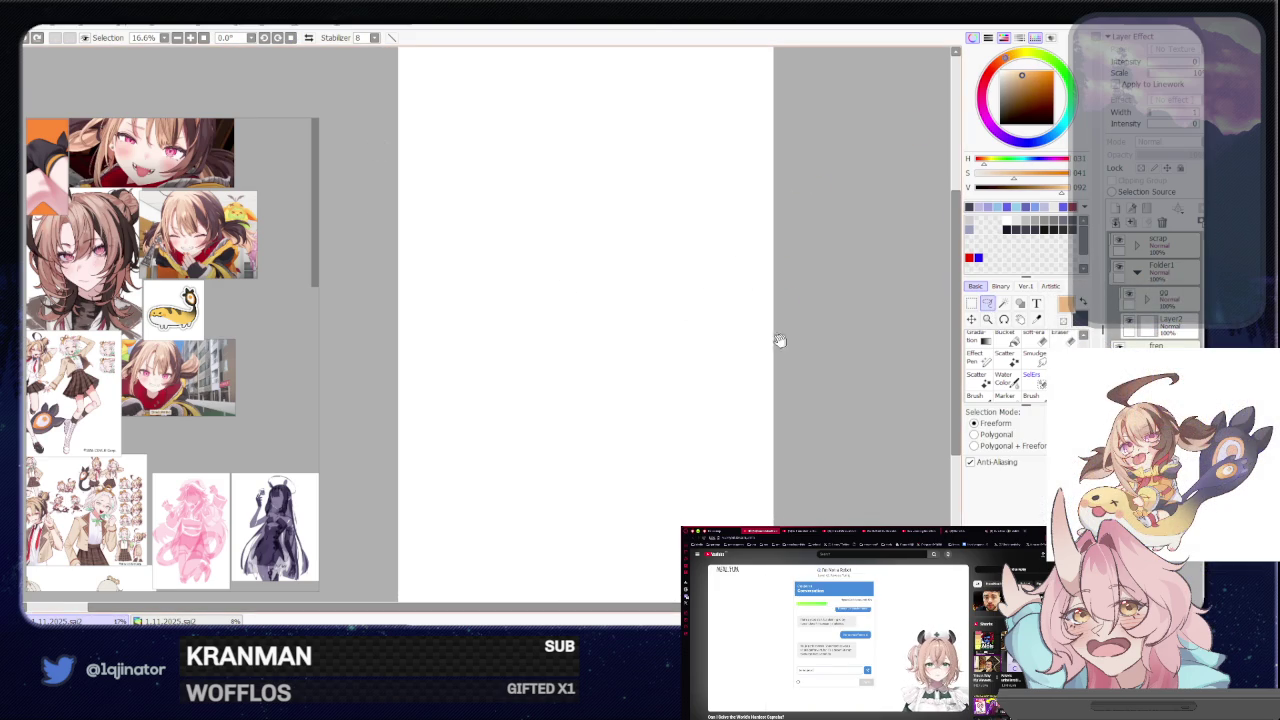
left_click_drag(737, 358, 694, 360)
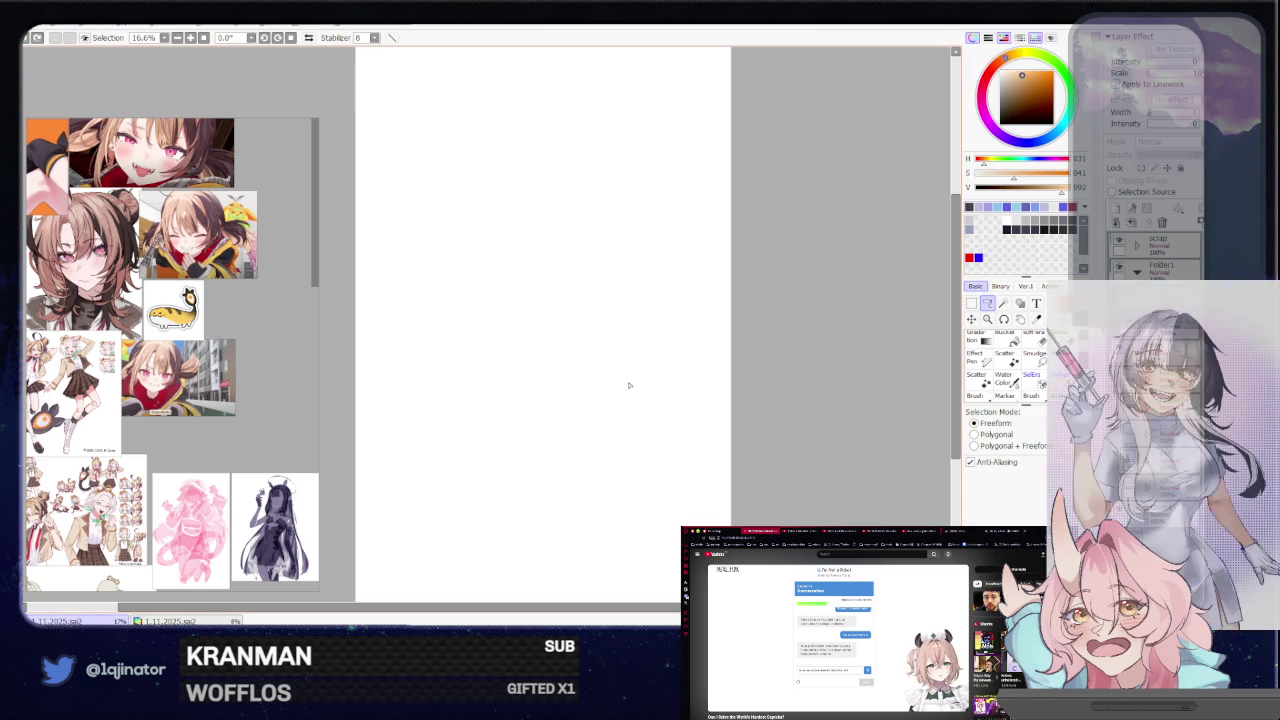
mouse_move(603, 420)
left_mouse_down()
mouse_move(612, 413)
mouse_move(584, 435)
left_mouse_up()
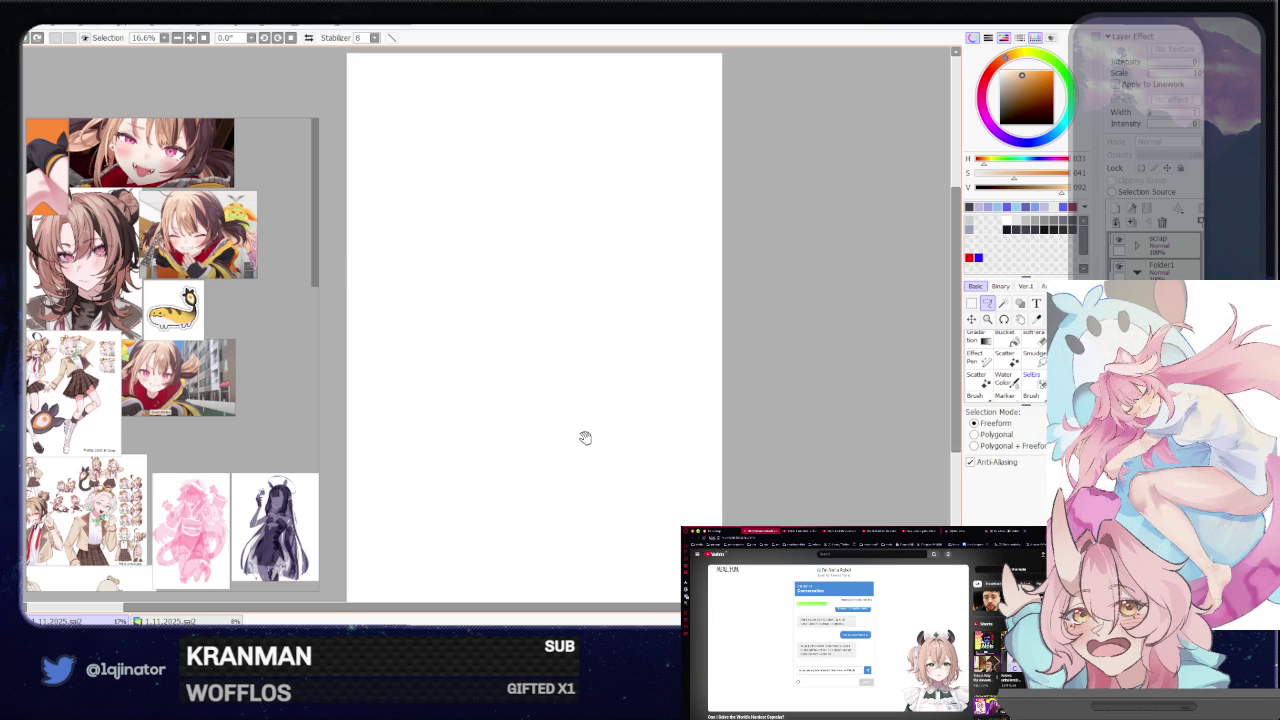
left_click_drag(574, 443, 591, 442)
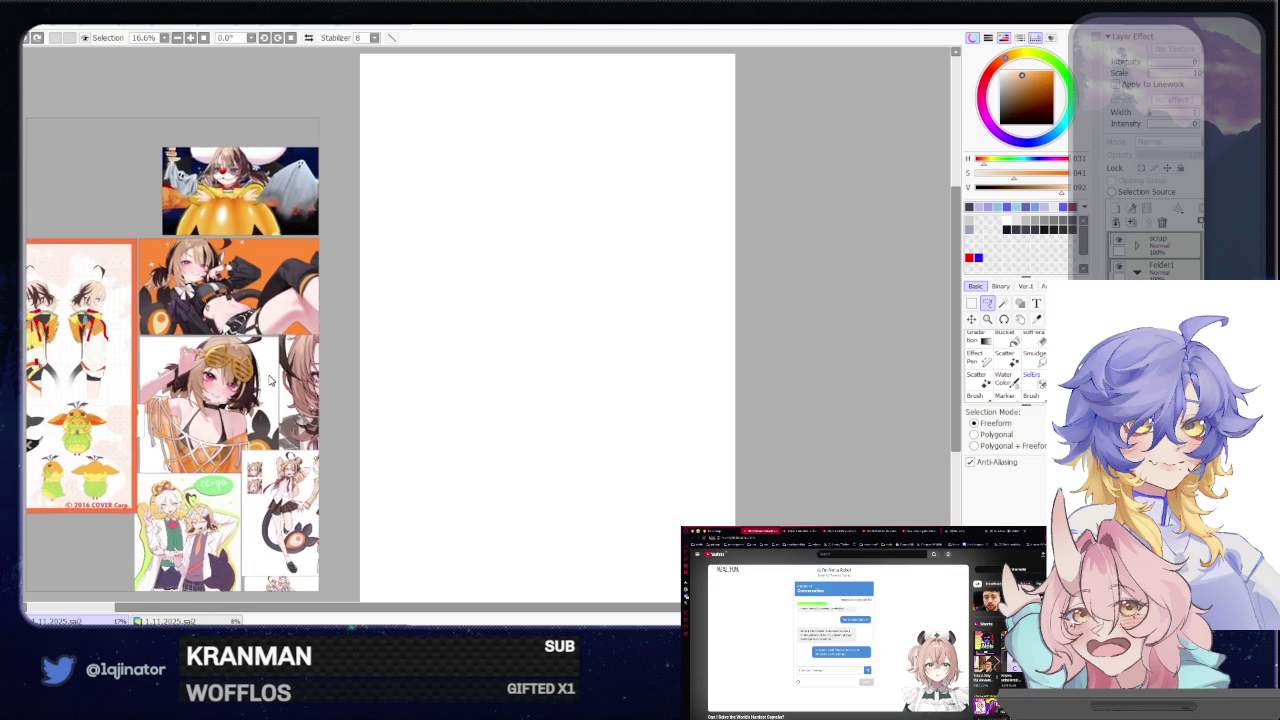
- Zoom the reference board in on the front-view figure of the orange-jacket sheet
scroll(147, 397, "up", 2)
scroll(103, 379, "up", 1)
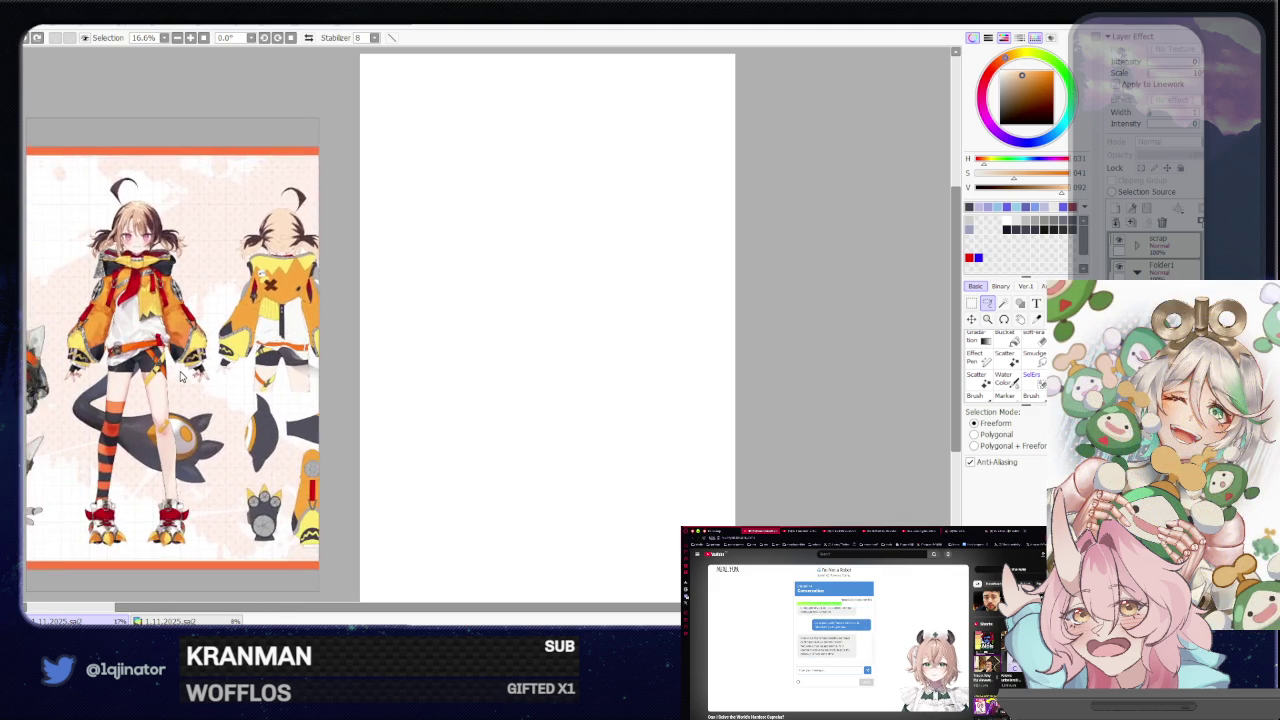
scroll(181, 376, "up", 1)
scroll(181, 376, "up", 1)
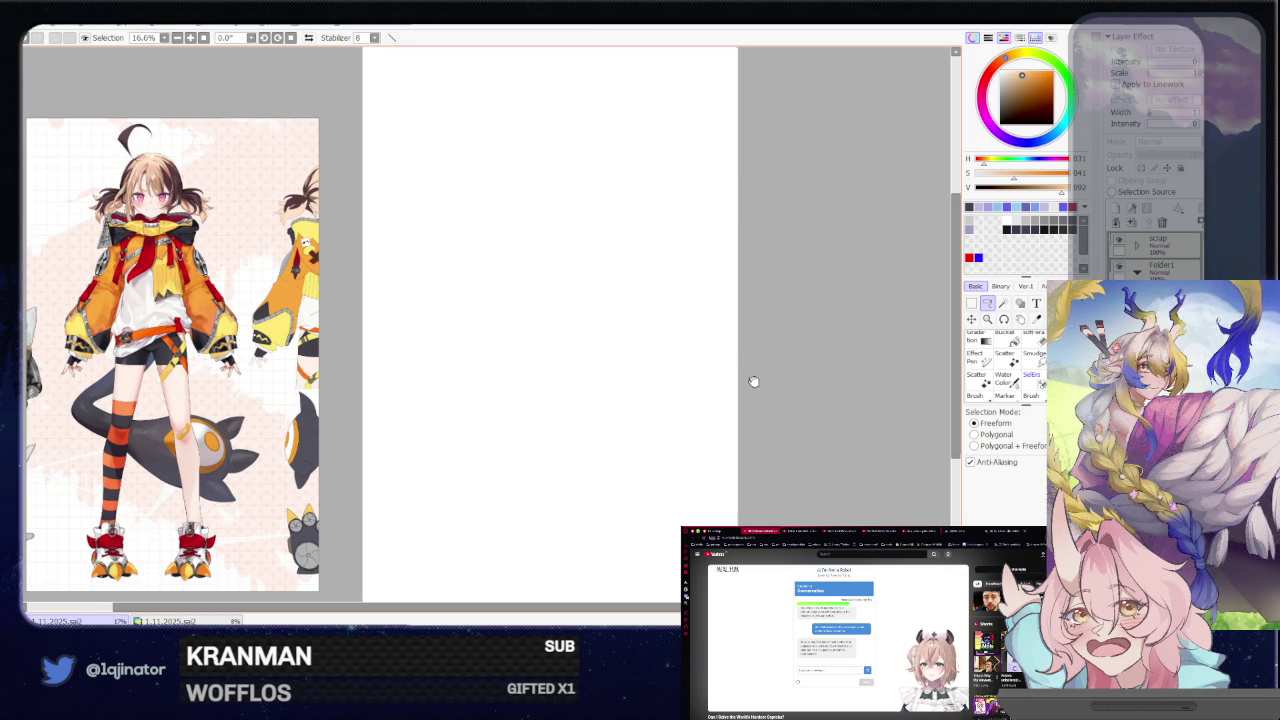
- Pan the canvas, pick dark blue, switch to the brush, resize it and draw a trial stroke
left_click_drag(751, 386, 603, 388)
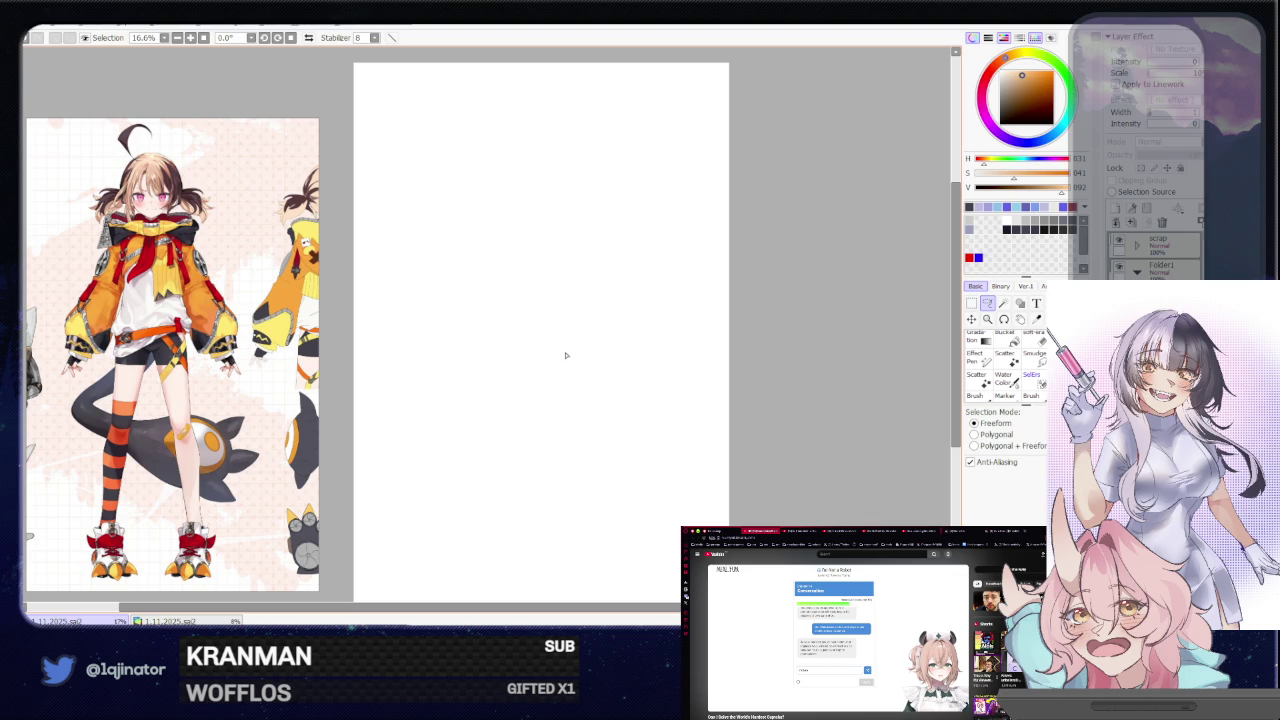
left_click(1003, 107)
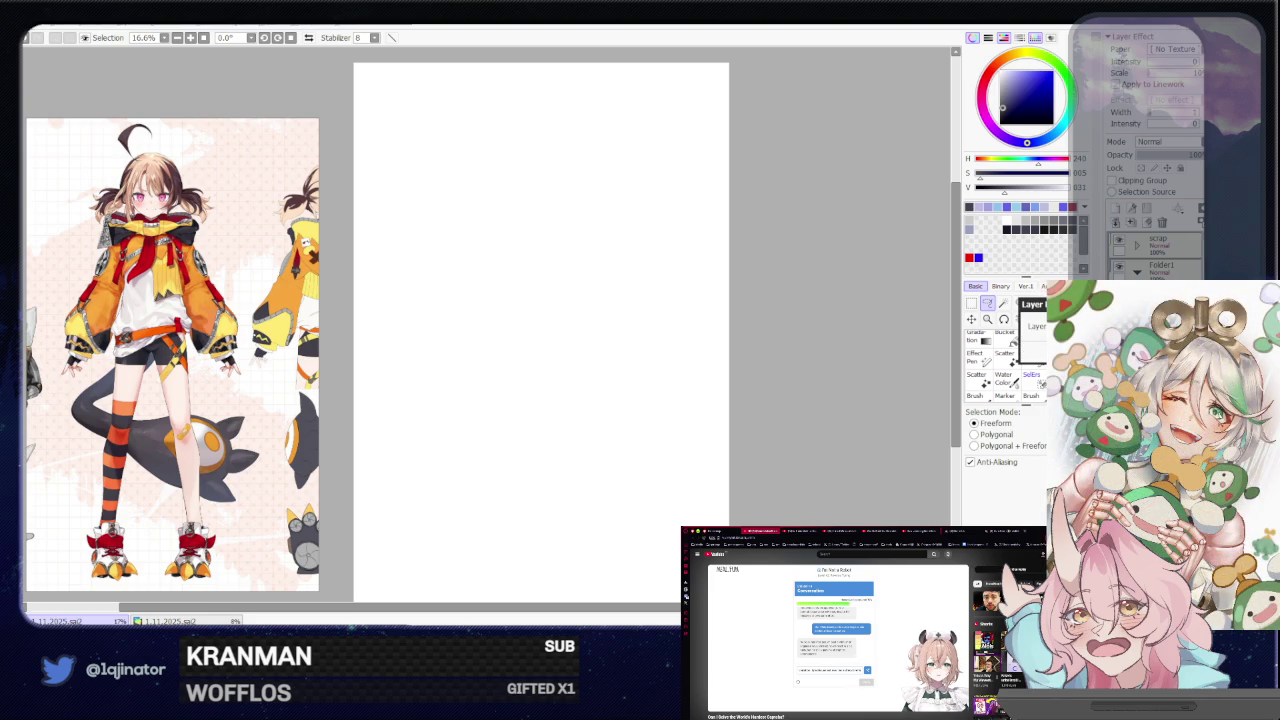
key("b")
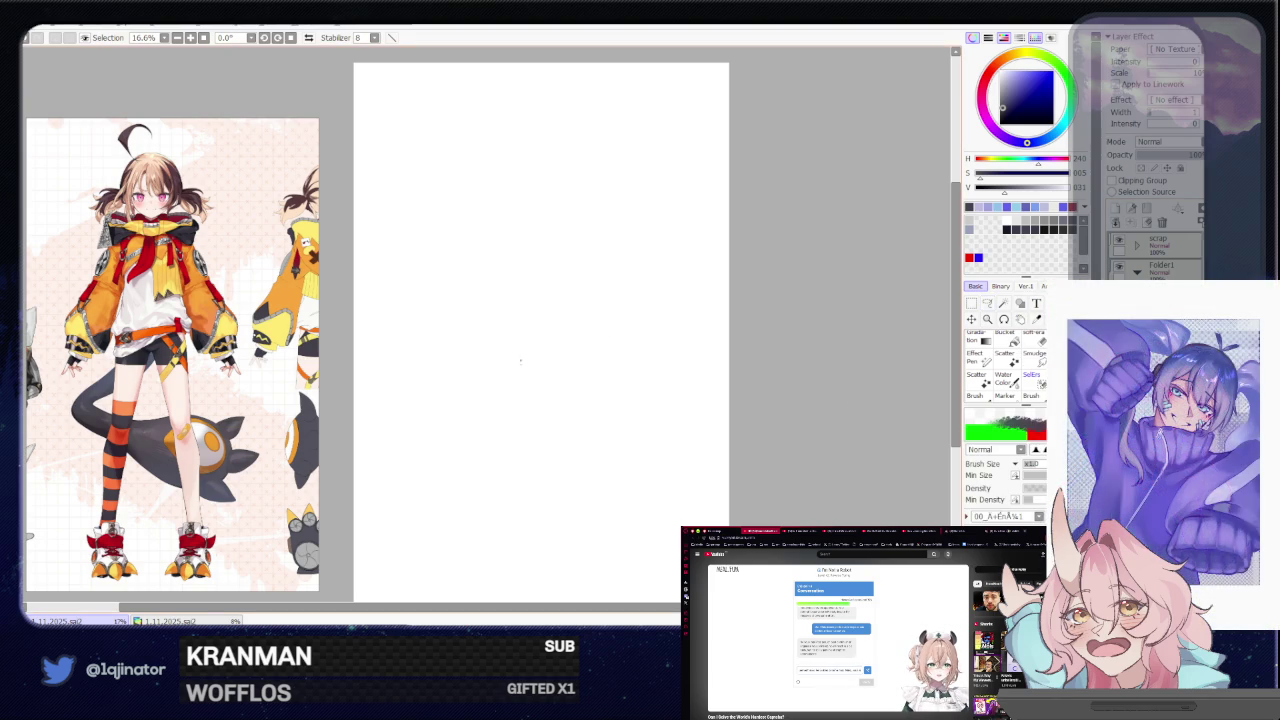
key("ctrl+alt")
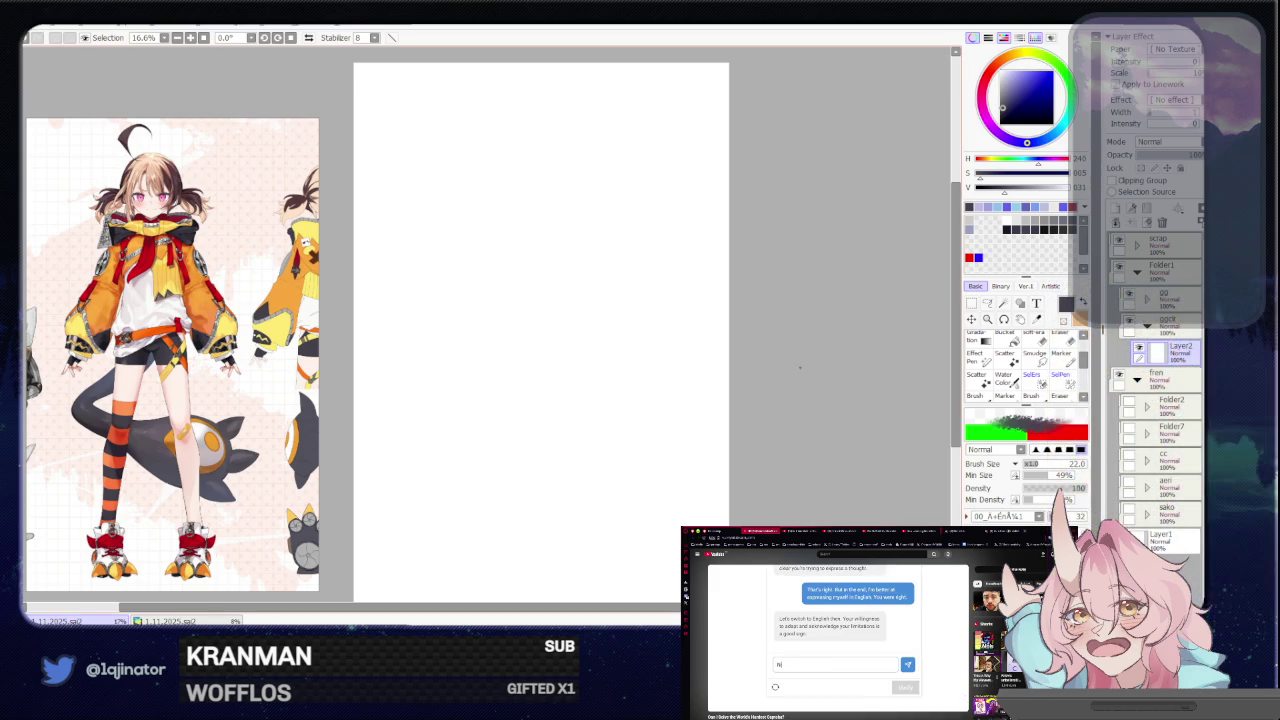
mouse_move(545, 330)
left_mouse_down()
mouse_move(590, 455)
mouse_move(725, 500)
left_mouse_up()
- Undo the trial stroke and a test oval, then zoom the reference board out to every image
key("ctrl+z")
mouse_move(549, 351)
left_mouse_down()
mouse_move(546, 370)
mouse_move(536, 349)
left_mouse_up()
mouse_move(500, 205)
left_mouse_down()
mouse_move(562, 264)
mouse_move(502, 215)
left_mouse_up()
key("ctrl+z")
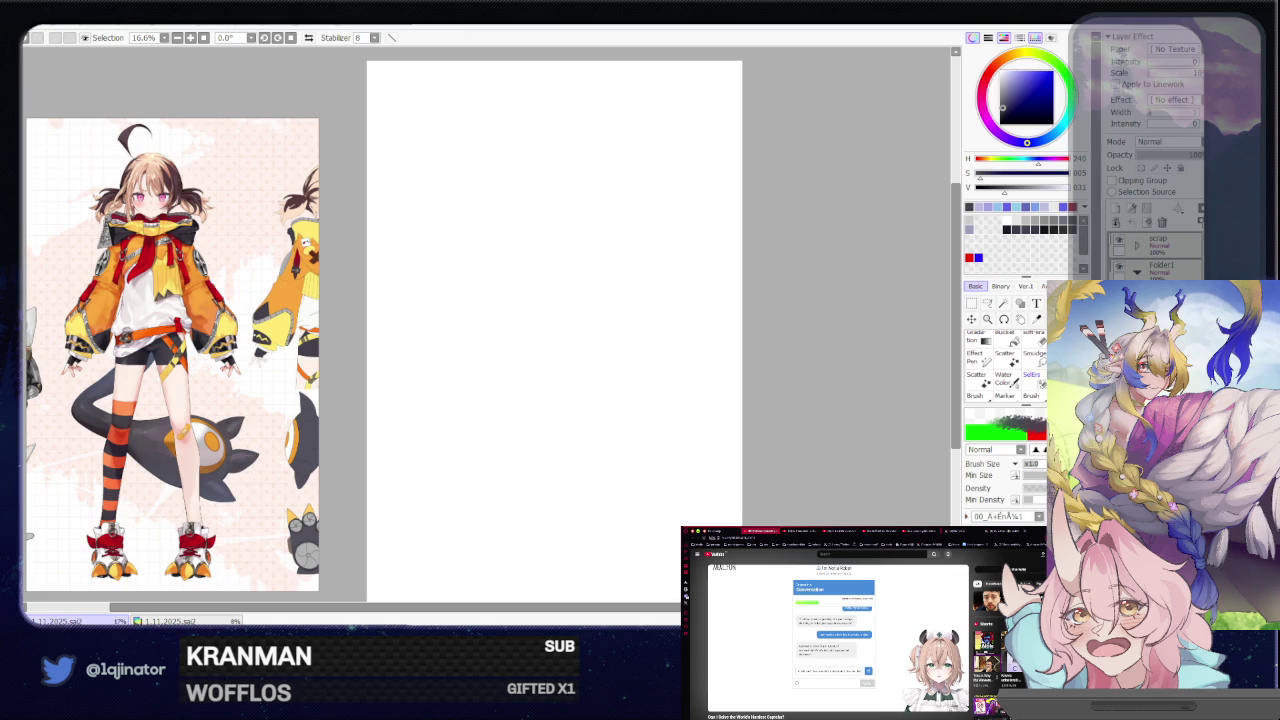
double_click(190, 382)
- Zoom the reference board in on the brown-haired girl artworks and shift the blank page into place
scroll(283, 358, "down", 2)
scroll(240, 350, "down", 2)
scroll(210, 348, "down", 2)
scroll(187, 345, "down", 2)
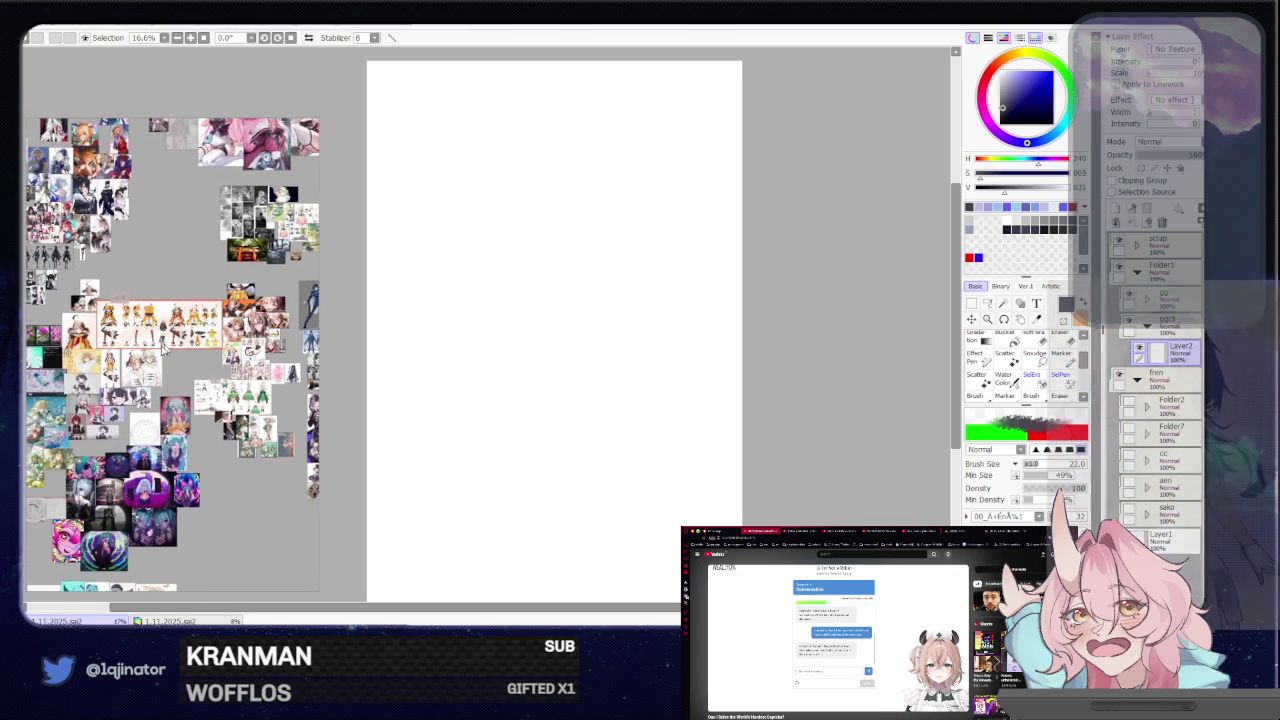
scroll(187, 345, "up", 2)
scroll(134, 338, "up", 2)
scroll(254, 338, "up", 2)
scroll(255, 338, "down", 2)
scroll(140, 433, "up", 2)
scroll(140, 433, "down", 2)
scroll(88, 265, "down", 2)
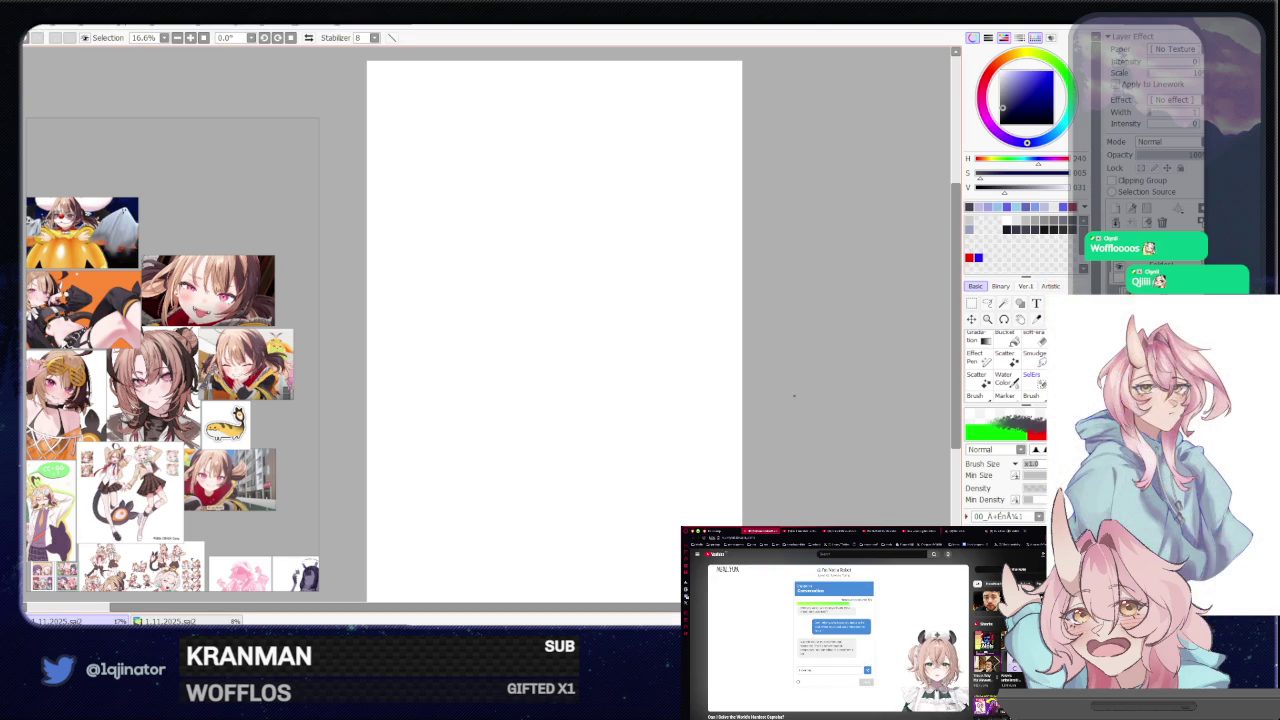
left_click_drag(522, 340, 515, 353)
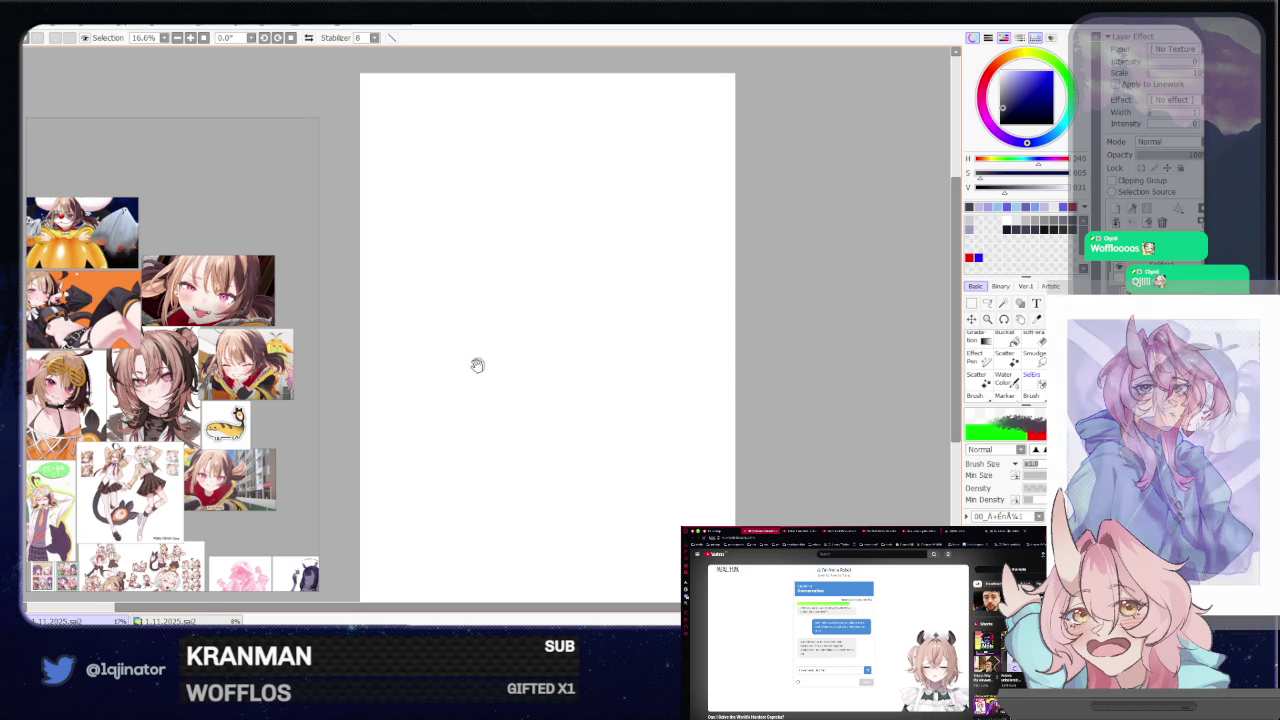
- Sketch the head circle and shoulder line, undoing a stray hook stroke
mouse_move(515, 222)
left_mouse_down()
mouse_move(475, 292)
mouse_move(505, 318)
mouse_move(480, 300)
left_mouse_up()
left_click_drag(470, 232, 520, 315)
left_click_drag(546, 413, 529, 390)
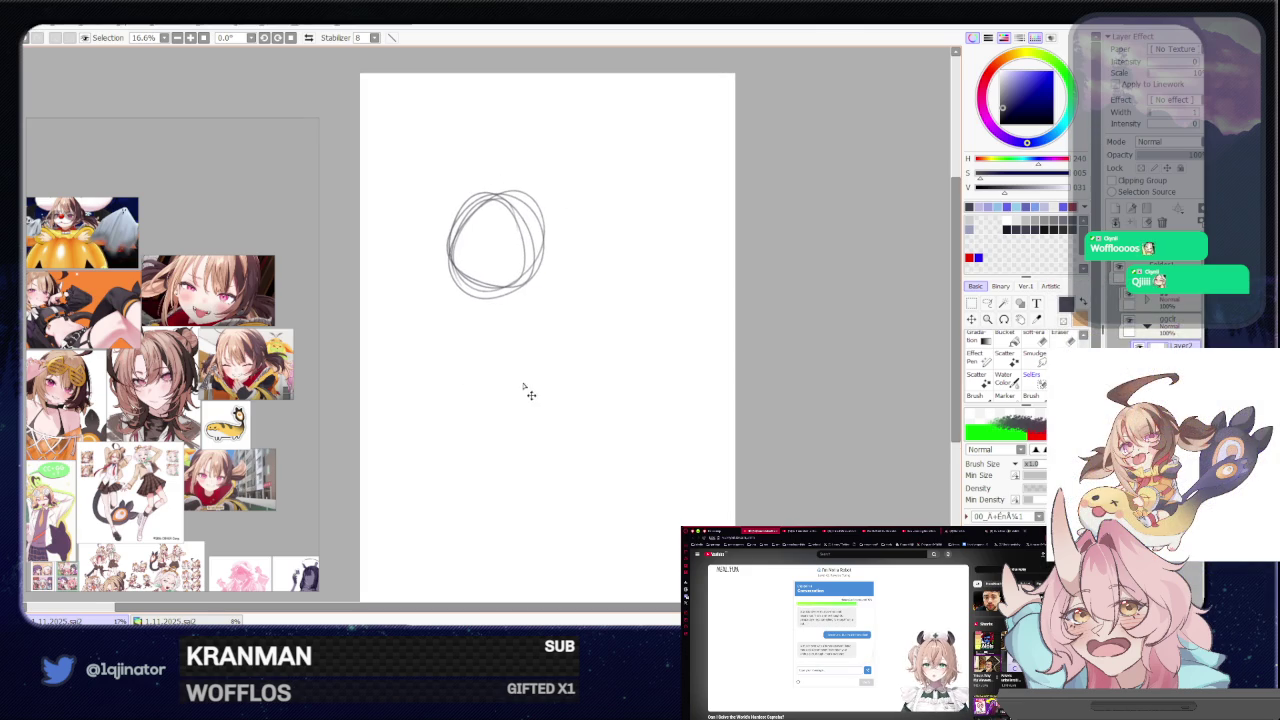
mouse_move(512, 282)
left_mouse_down()
mouse_move(522, 300)
mouse_move(572, 307)
left_mouse_up()
mouse_move(466, 328)
left_mouse_down()
mouse_move(572, 308)
mouse_move(410, 357)
left_mouse_up()
key("ctrl+z")
key("ctrl+z")
- Sketch the torso and bent legs, then delete the whole gesture from the layer
mouse_move(506, 285)
left_mouse_down()
mouse_move(482, 322)
mouse_move(463, 325)
mouse_move(548, 315)
mouse_move(510, 470)
left_mouse_up()
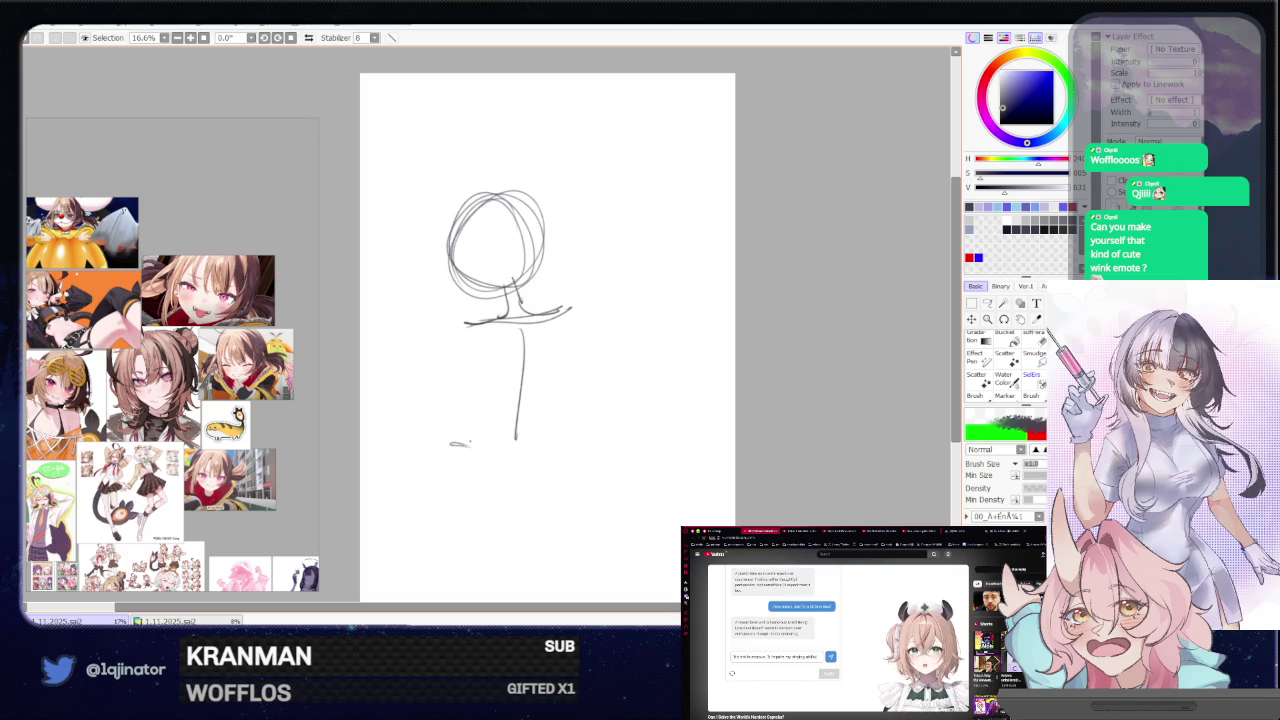
mouse_move(574, 432)
left_mouse_down()
mouse_move(530, 465)
mouse_move(490, 456)
left_mouse_up()
mouse_move(497, 396)
left_mouse_down()
mouse_move(432, 456)
mouse_move(527, 469)
left_mouse_up()
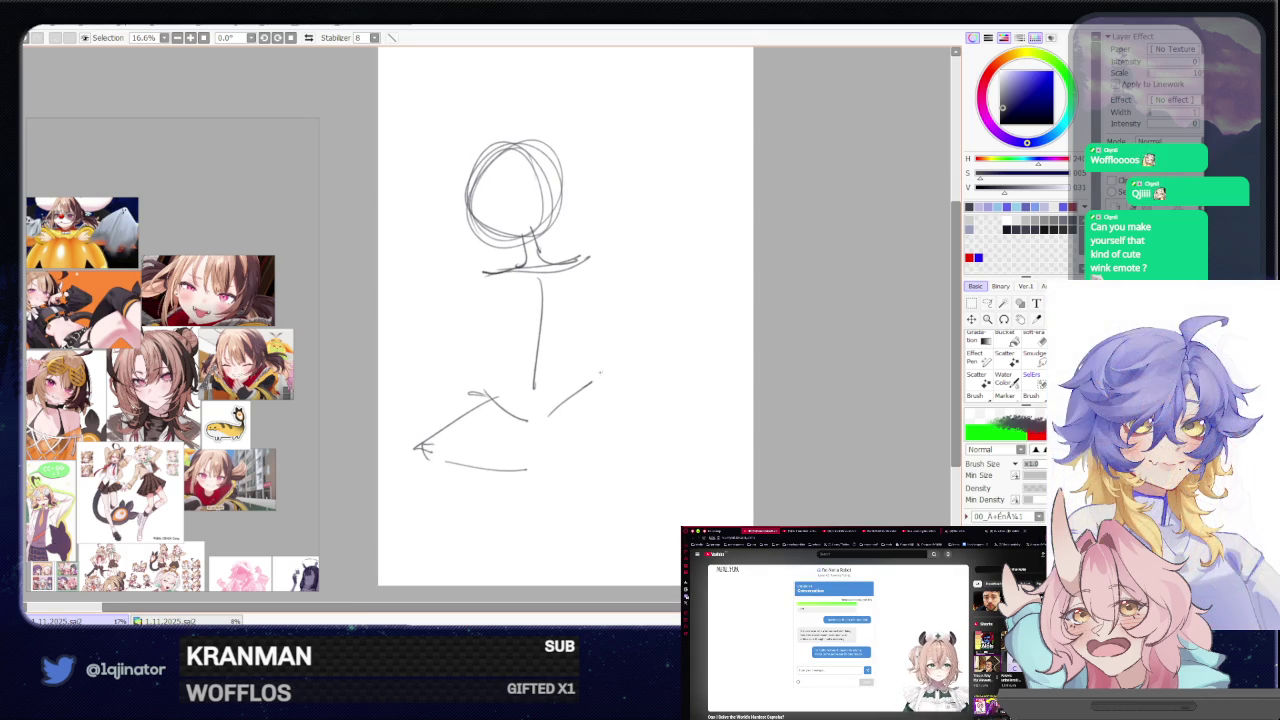
left_click_drag(560, 440, 582, 432)
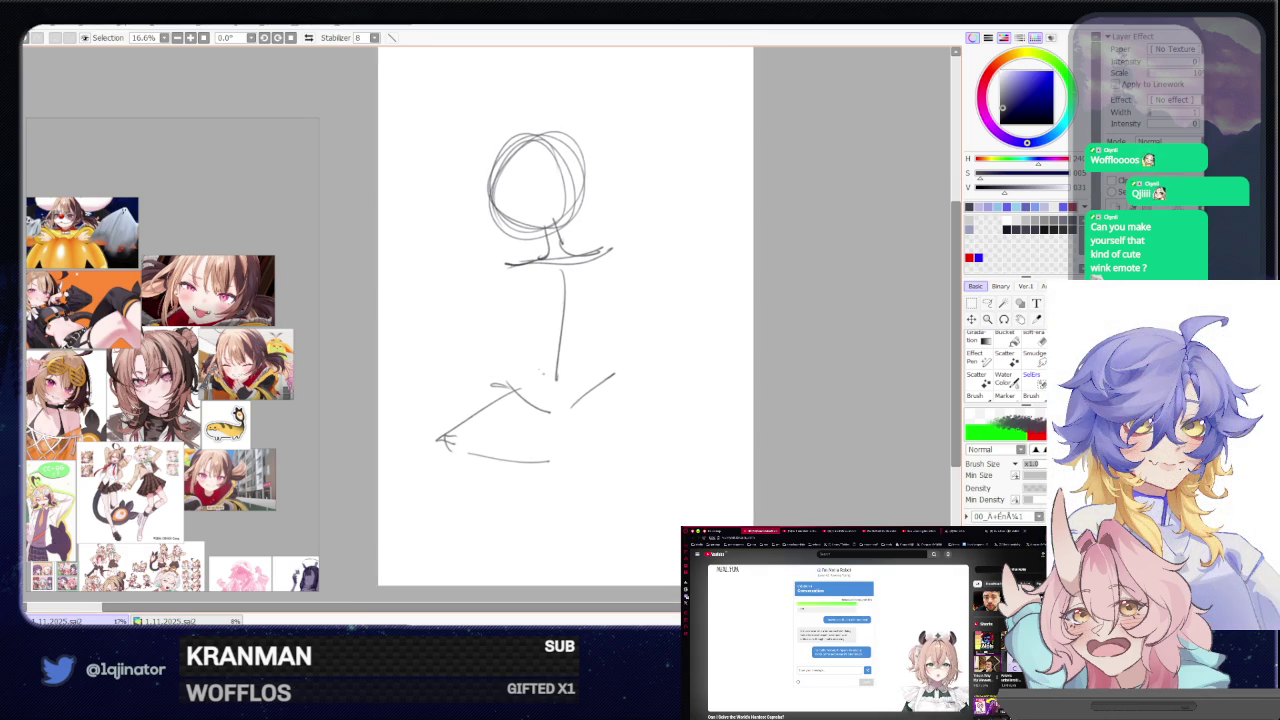
mouse_move(507, 272)
left_mouse_down()
mouse_move(505, 350)
mouse_move(541, 458)
left_mouse_up()
mouse_move(613, 253)
left_mouse_down()
mouse_move(577, 423)
mouse_move(555, 452)
left_mouse_up()
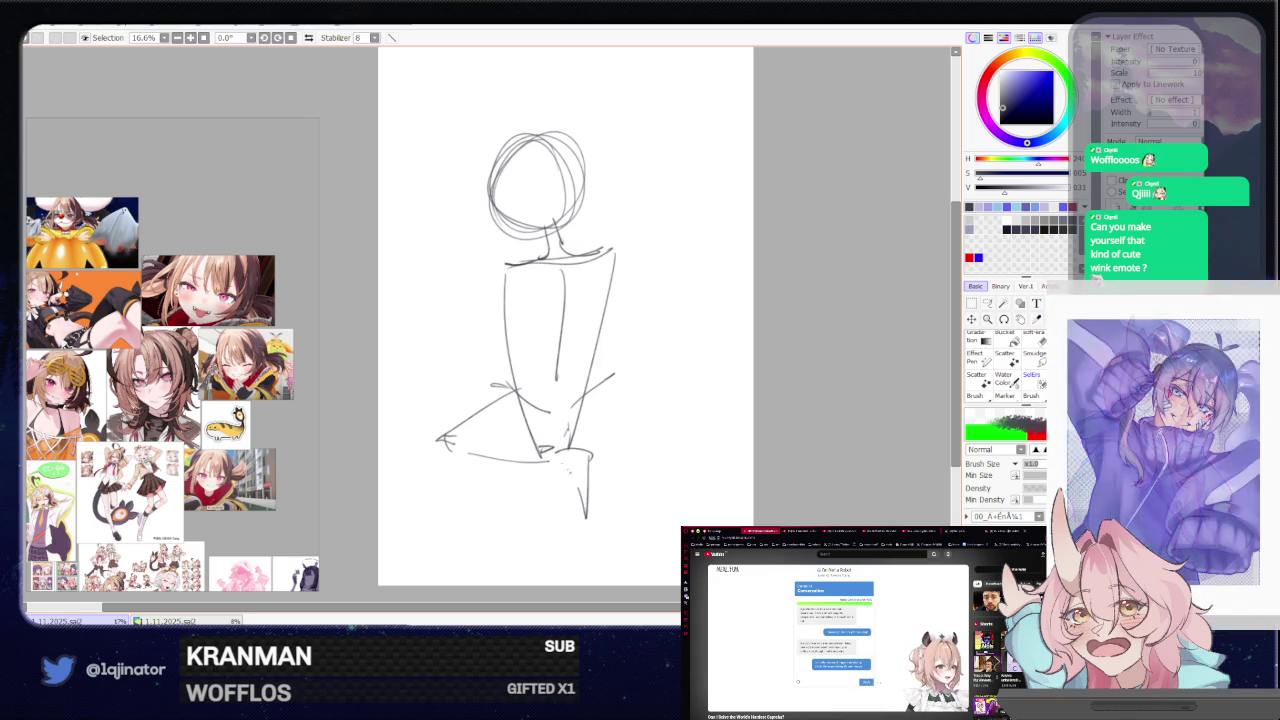
left_click_drag(552, 452, 592, 460)
key("ctrl+z")
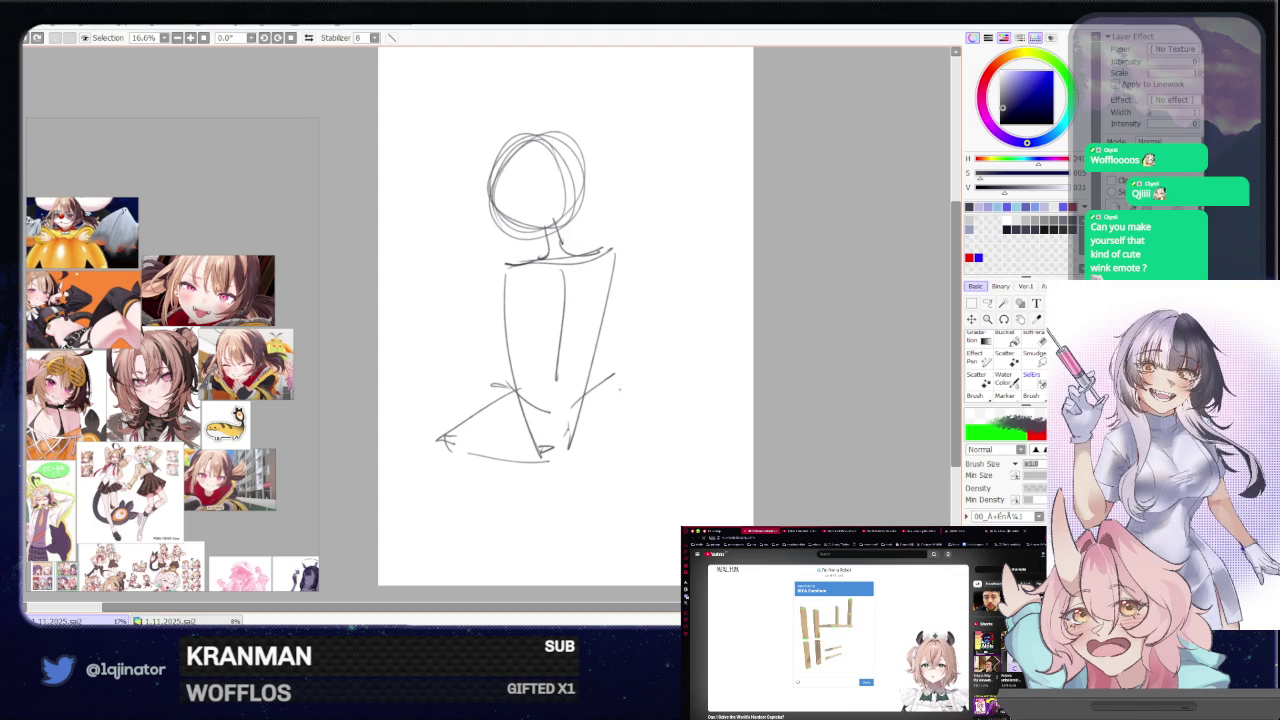
mouse_move(590, 376)
left_mouse_down()
mouse_move(668, 358)
mouse_move(605, 465)
mouse_move(586, 474)
mouse_move(587, 493)
mouse_move(651, 497)
mouse_move(601, 516)
left_mouse_up()
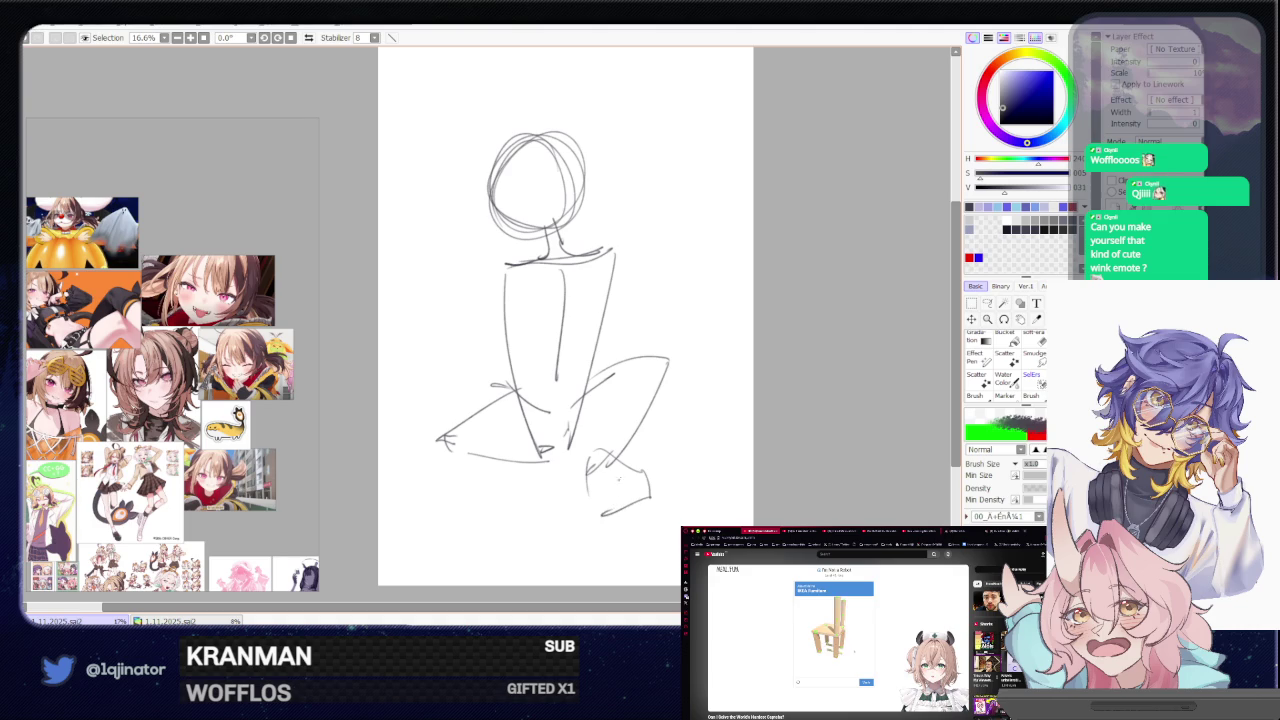
key("Delete")
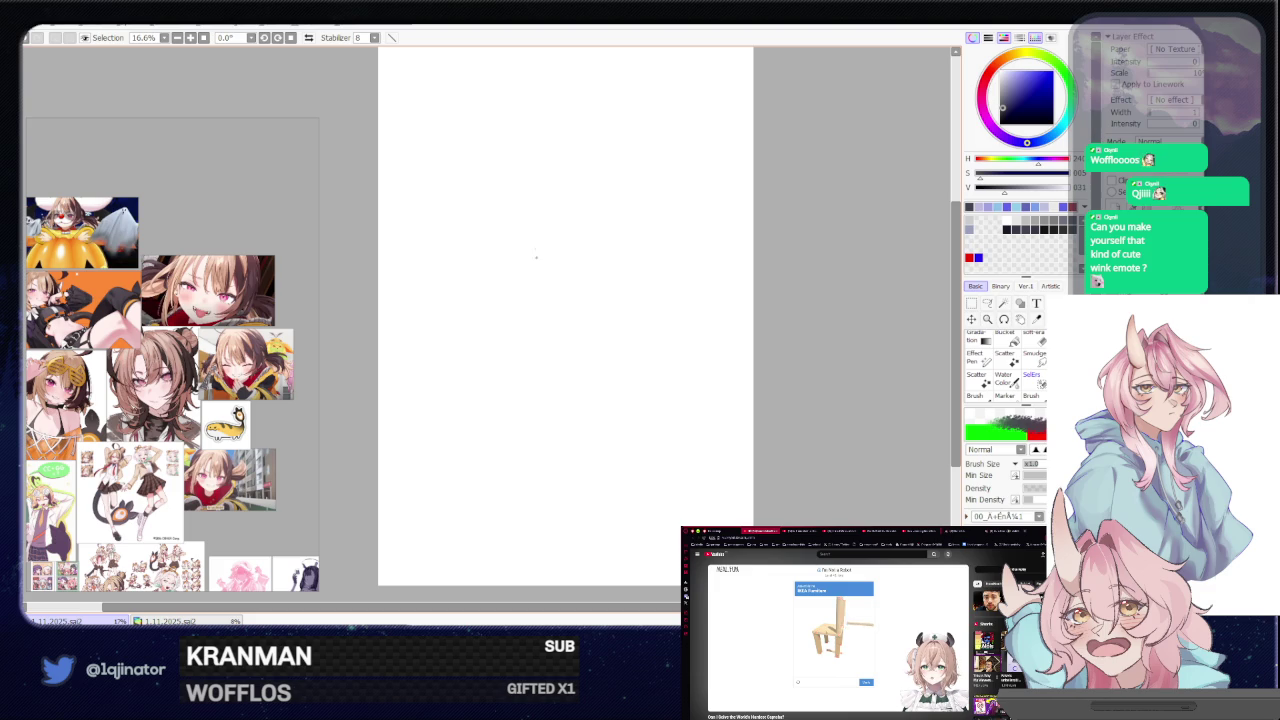
- Sketch an egg-shaped head oval, then neck, back contour and body lines with a first leg
left_click_drag(543, 195, 545, 250)
left_click_drag(515, 150, 545, 240)
mouse_move(515, 132)
left_mouse_down()
mouse_move(532, 255)
mouse_move(560, 282)
mouse_move(515, 278)
mouse_move(481, 300)
left_mouse_up()
left_click_drag(488, 305, 546, 355)
left_click_drag(560, 262, 548, 358)
left_click_drag(580, 302, 633, 428)
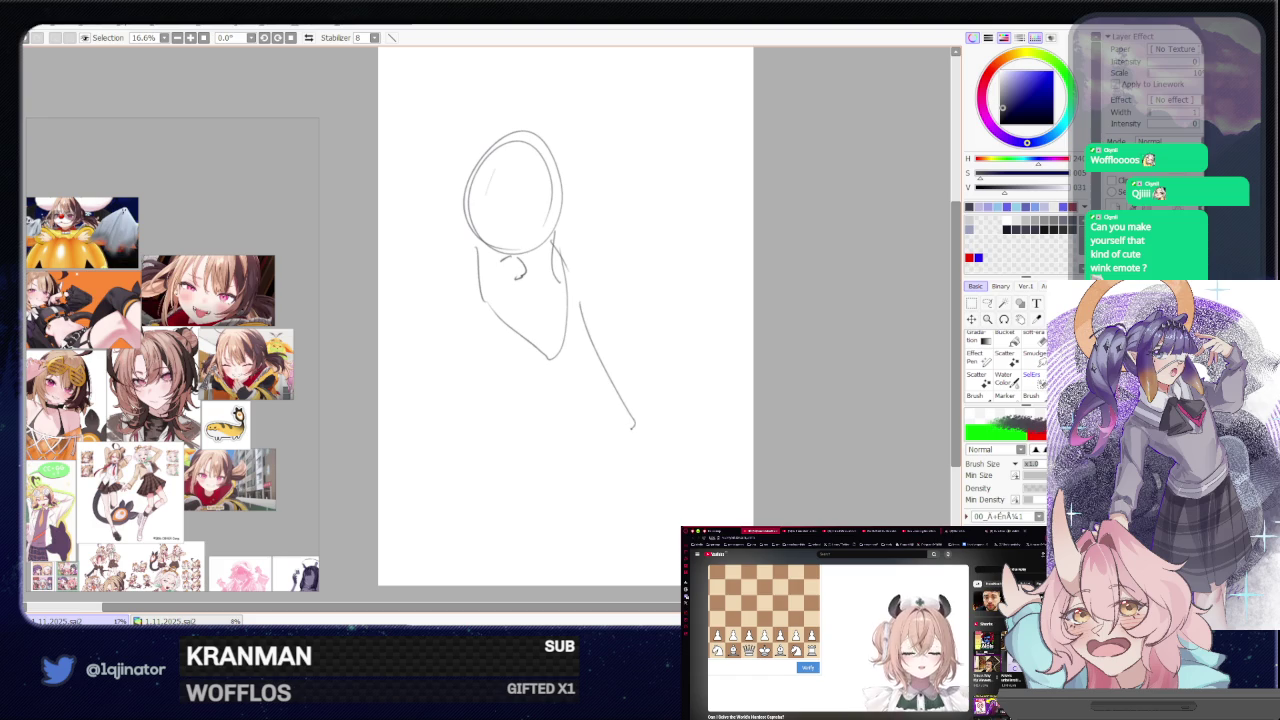
mouse_move(506, 333)
left_mouse_down()
mouse_move(577, 415)
mouse_move(518, 548)
left_mouse_up()
- Redo the legs as a vertical standing leg and one curving down-left, plus a hip sweep
key("ctrl+z")
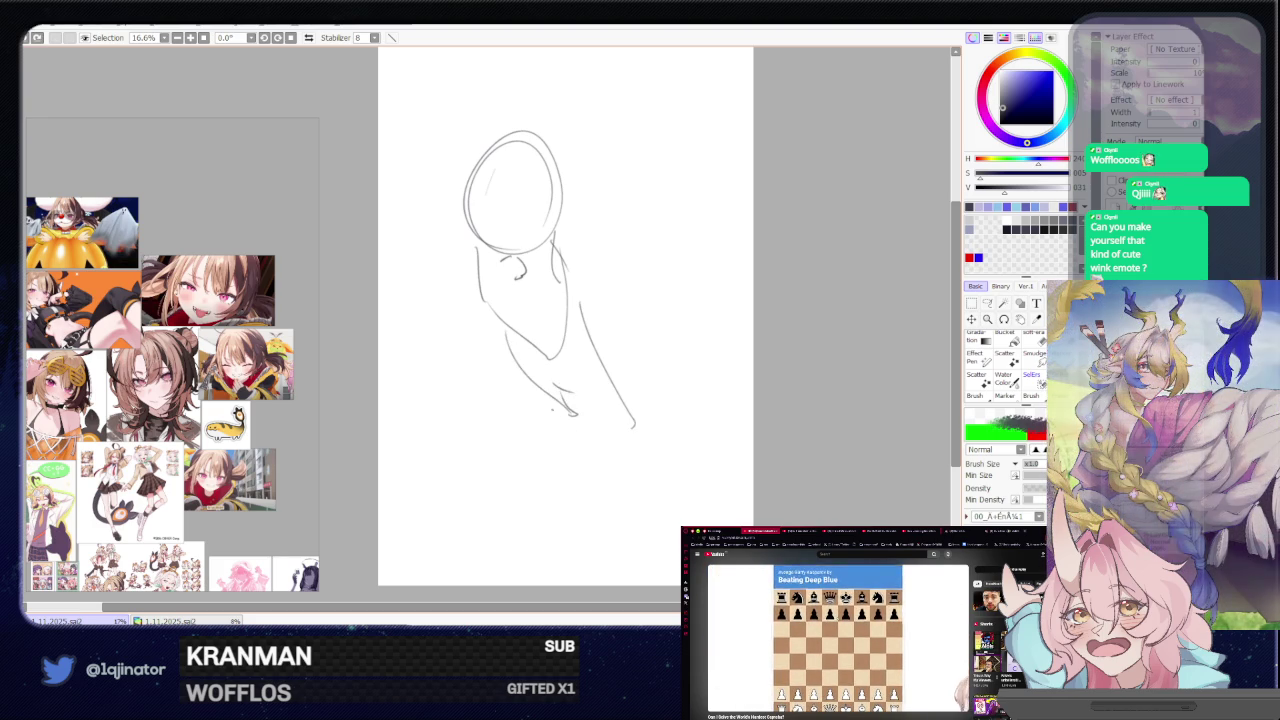
mouse_move(556, 398)
left_mouse_down()
mouse_move(560, 424)
mouse_move(617, 432)
mouse_move(540, 535)
left_mouse_up()
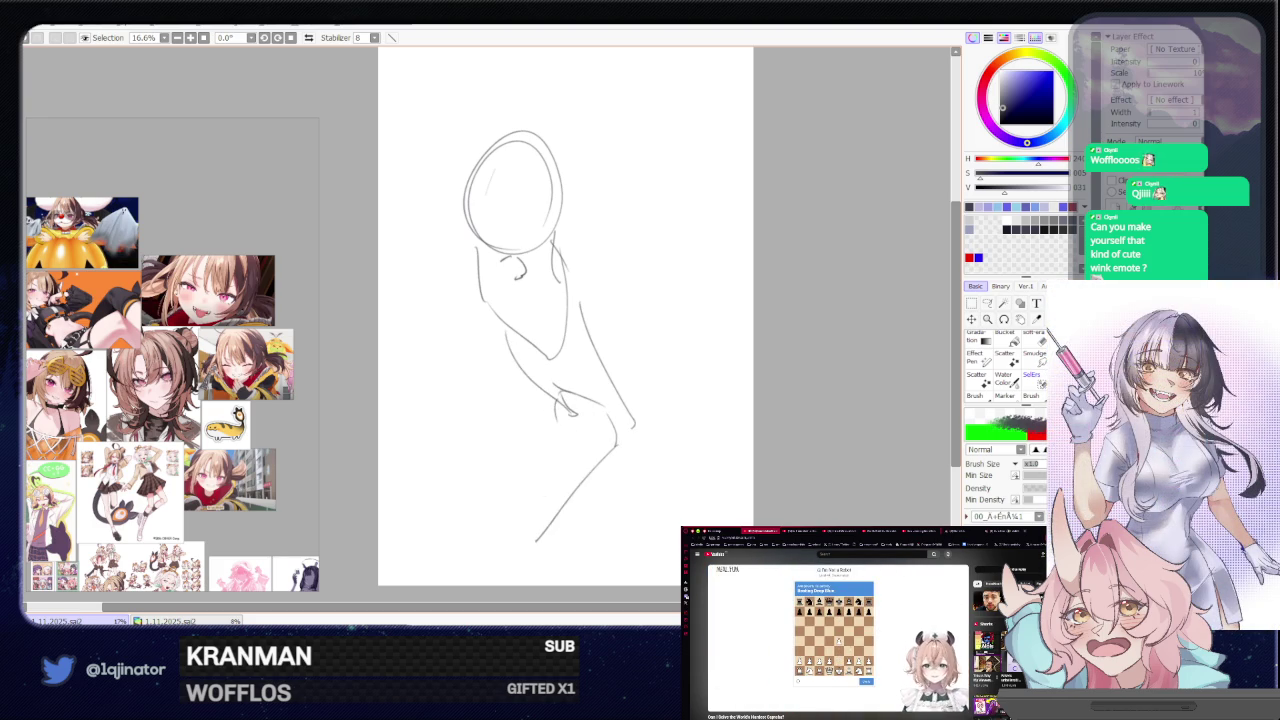
key("ctrl+z")
left_click_drag(513, 362, 510, 500)
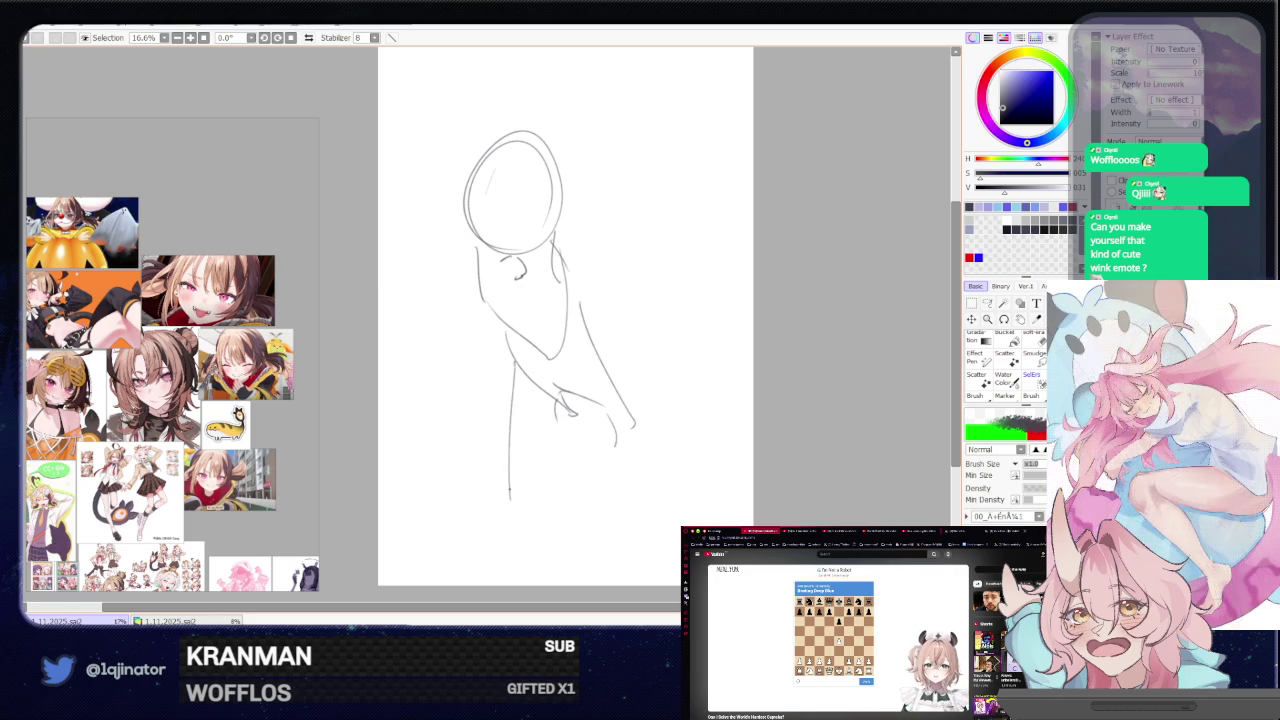
left_click_drag(556, 399, 471, 516)
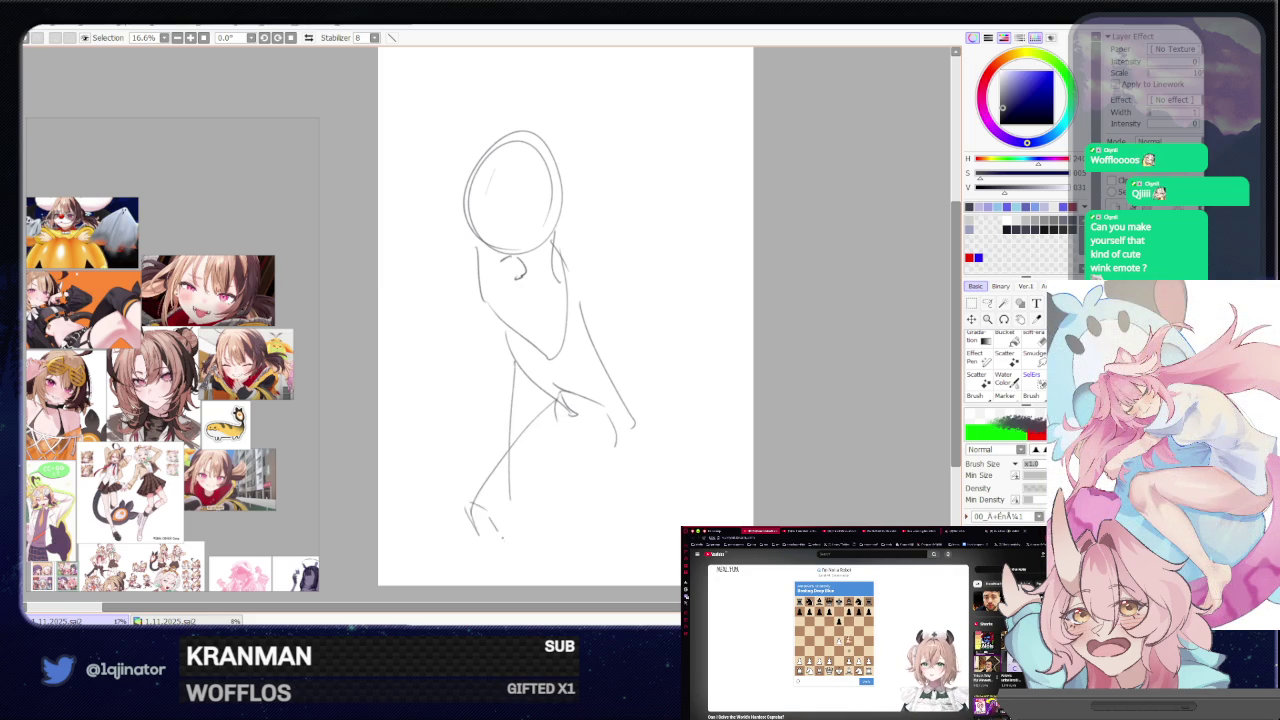
left_click_drag(575, 330, 660, 372)
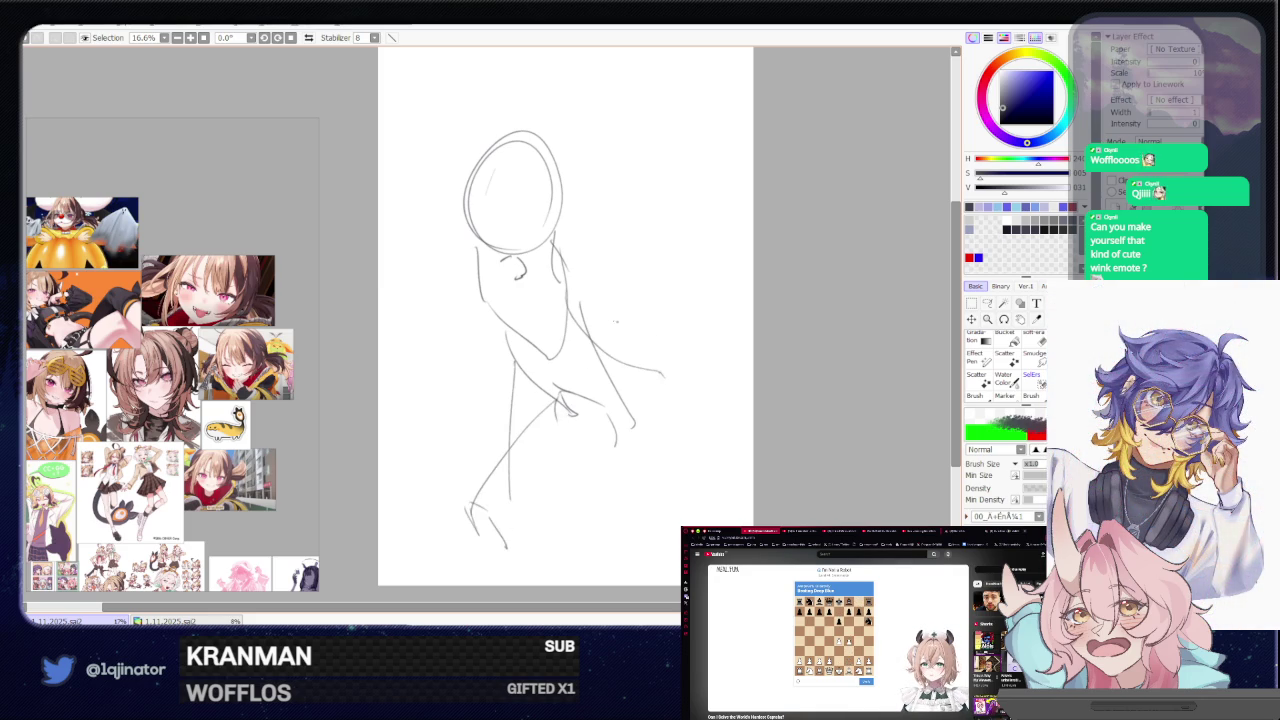
- Add a curved hair stroke inside the head and a raised arm line right of it
left_click_drag(494, 146, 558, 210)
left_click(37, 37)
mouse_move(498, 150)
left_mouse_down()
mouse_move(508, 208)
mouse_move(546, 212)
mouse_move(585, 242)
left_mouse_up()
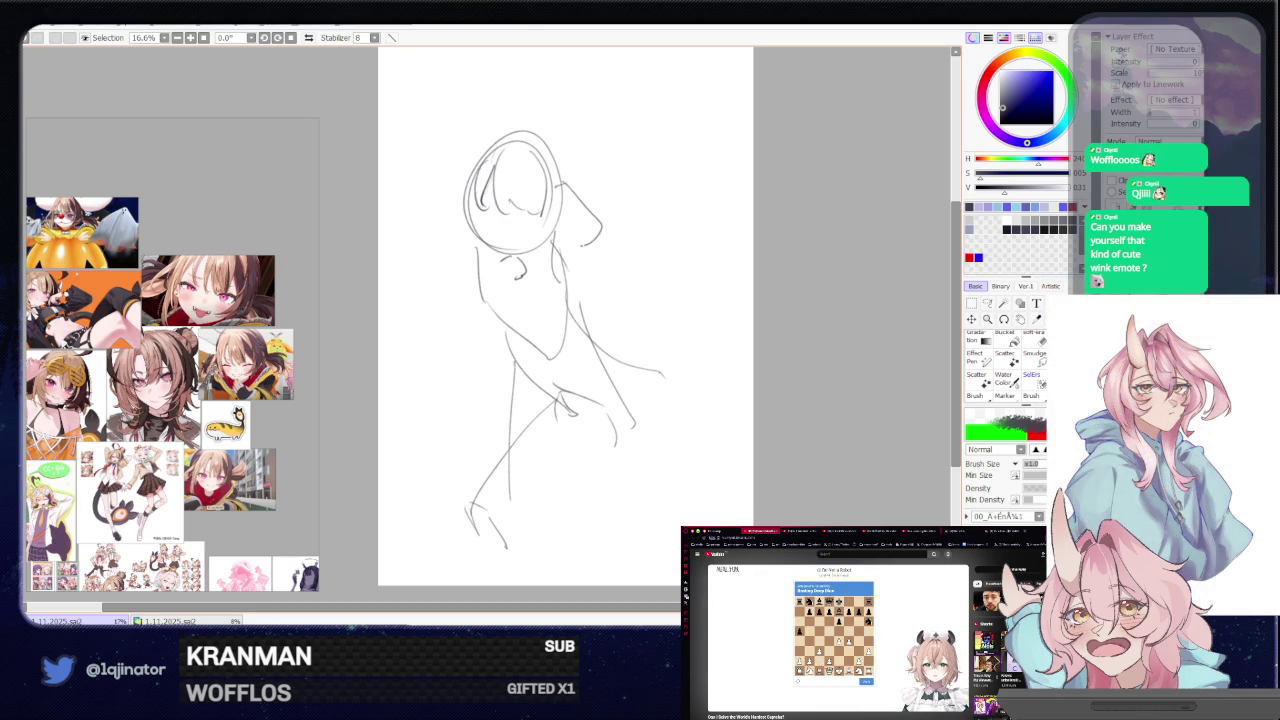
left_click_drag(565, 196, 615, 172)
left_click_drag(585, 205, 640, 262)
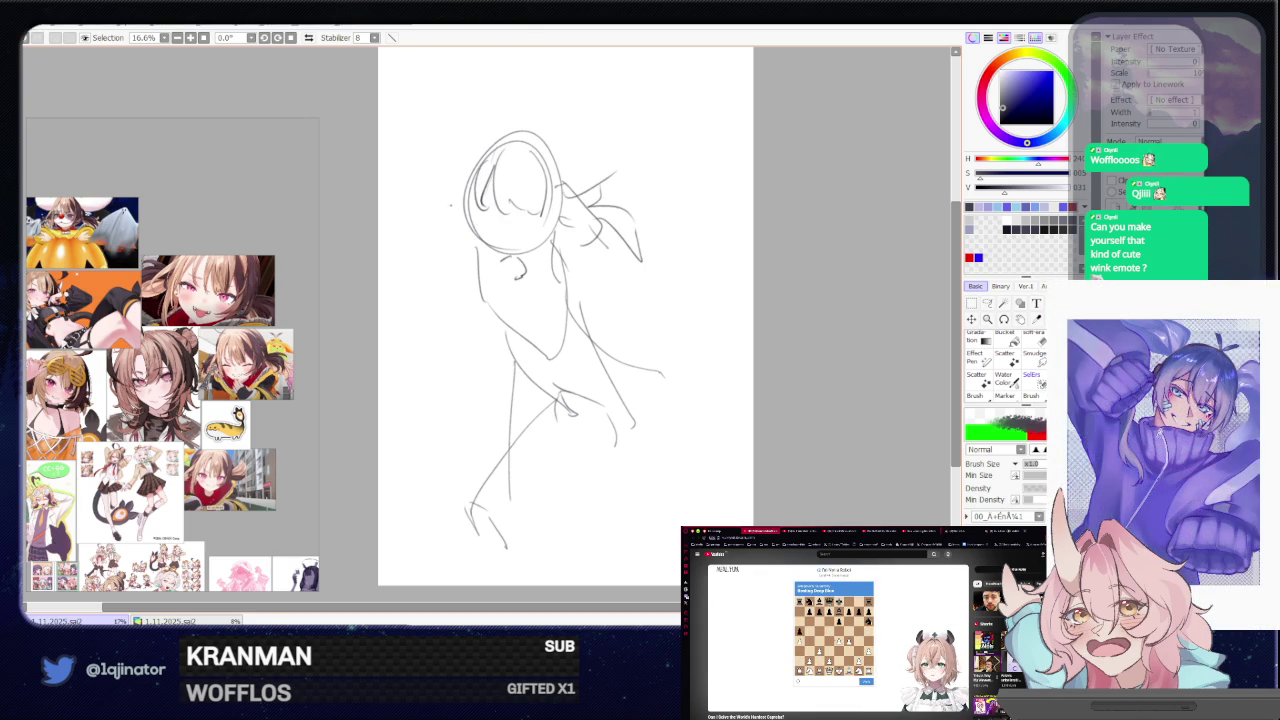
- Try hair strands down the head's left side, undoing them and a stray head stroke
left_click_drag(484, 158, 476, 216)
key("ctrl+z")
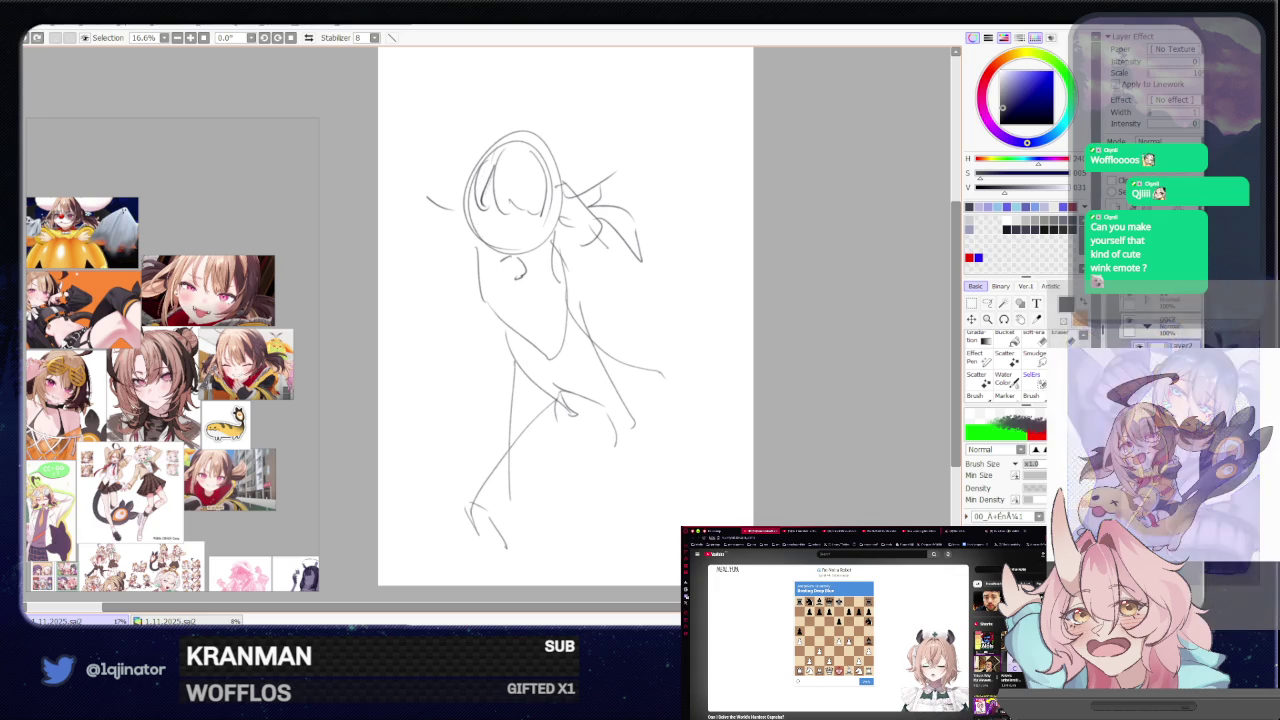
left_click_drag(486, 172, 488, 246)
key("ctrl+z")
left_click_drag(484, 194, 488, 254)
key("ctrl+z")
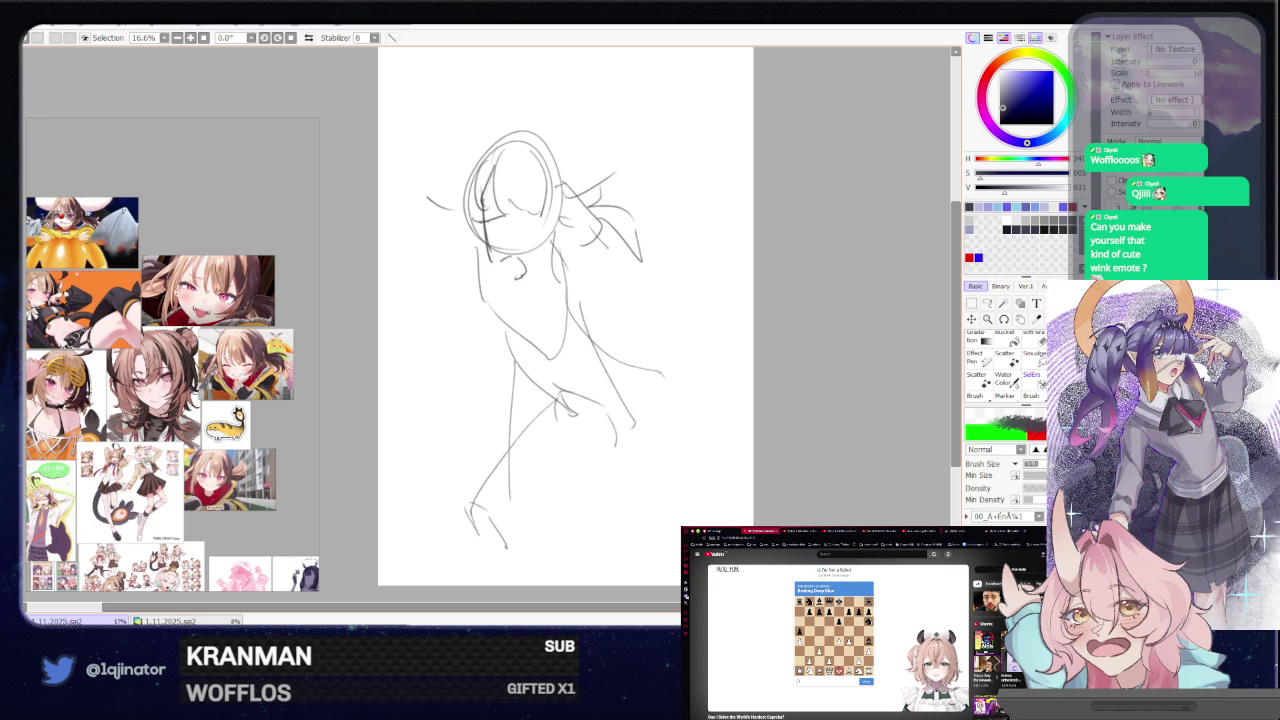
key("ctrl+z")
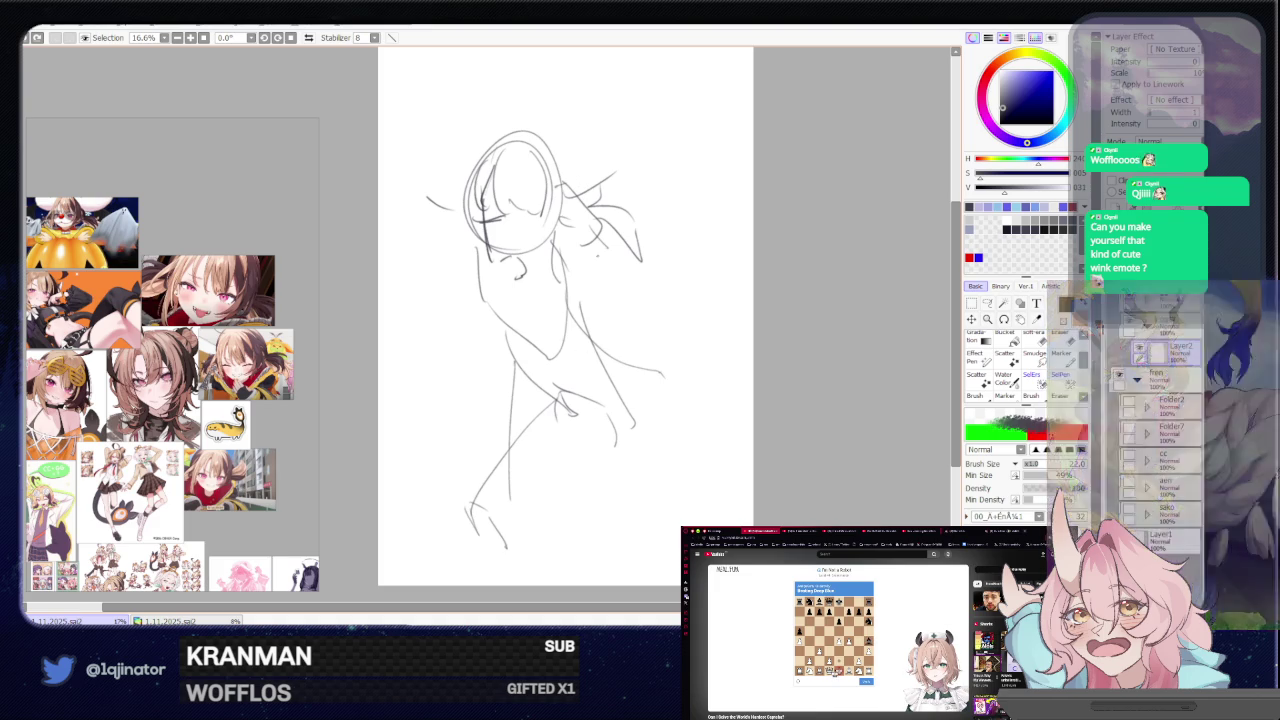
- Sketch the right arm's shoulder, forearm and contour strokes ending in a rough hand
left_click_drag(558, 330, 588, 290)
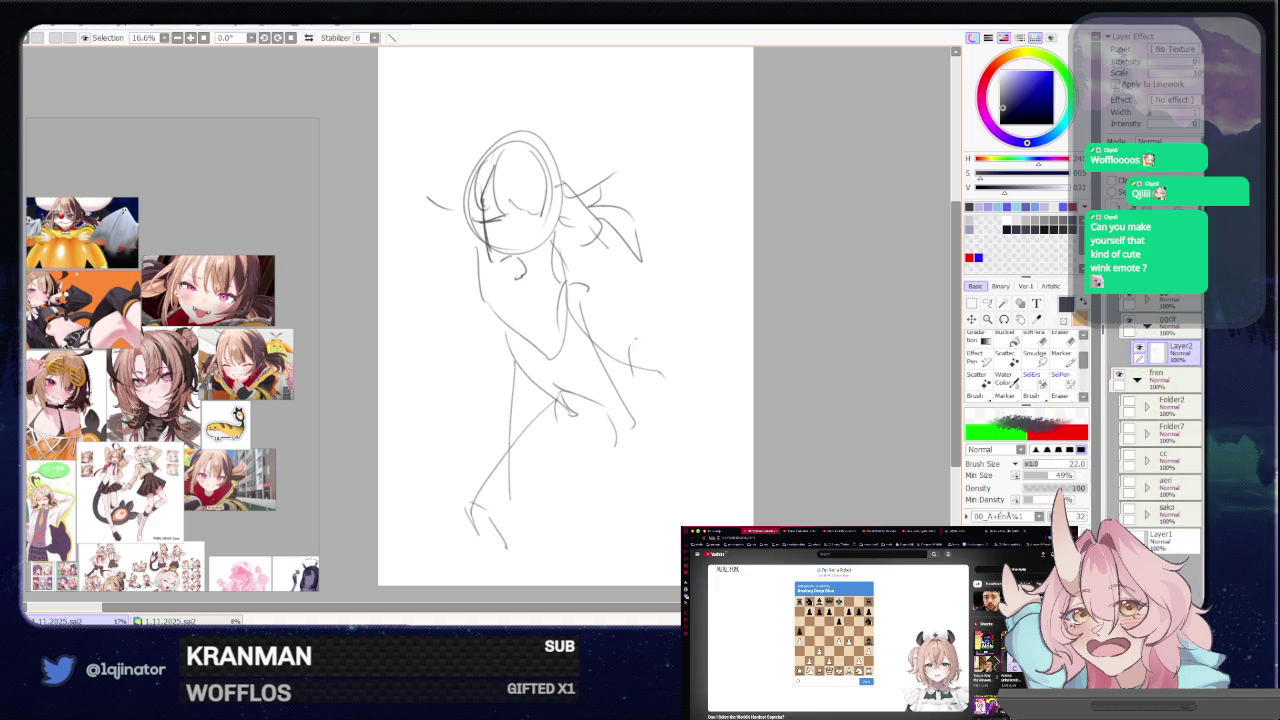
left_click_drag(632, 336, 650, 344)
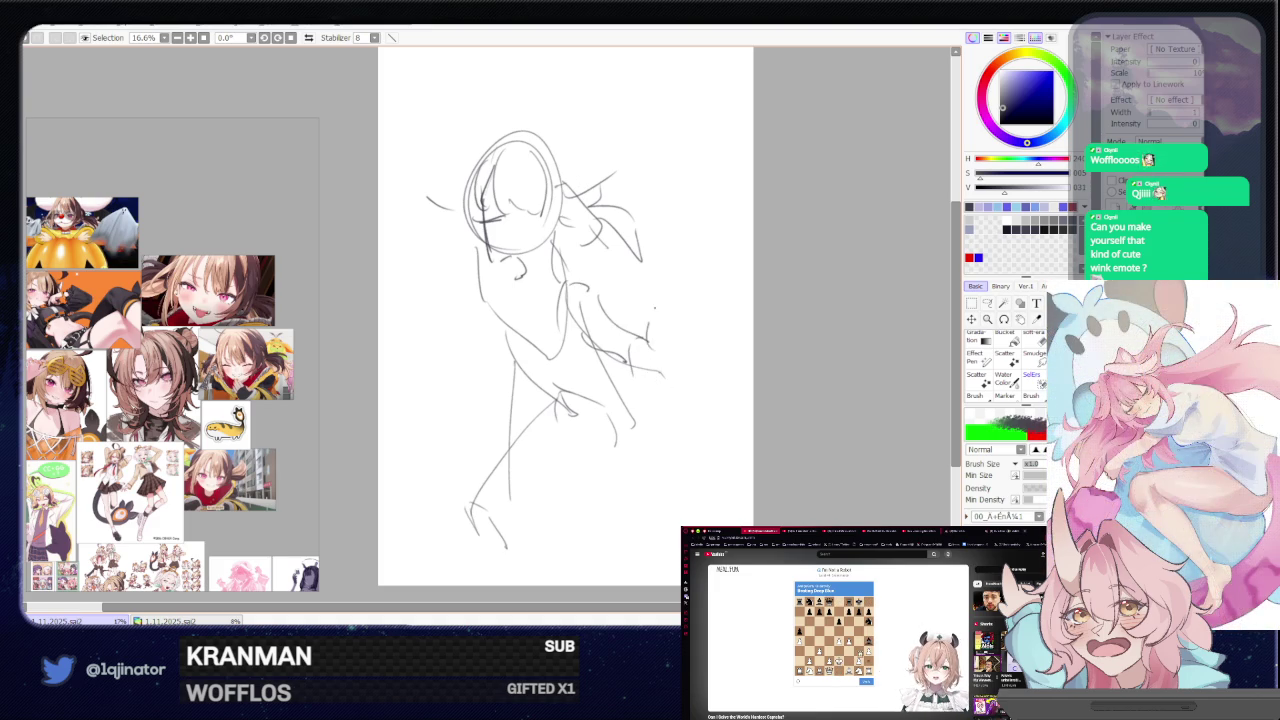
left_click_drag(628, 348, 640, 386)
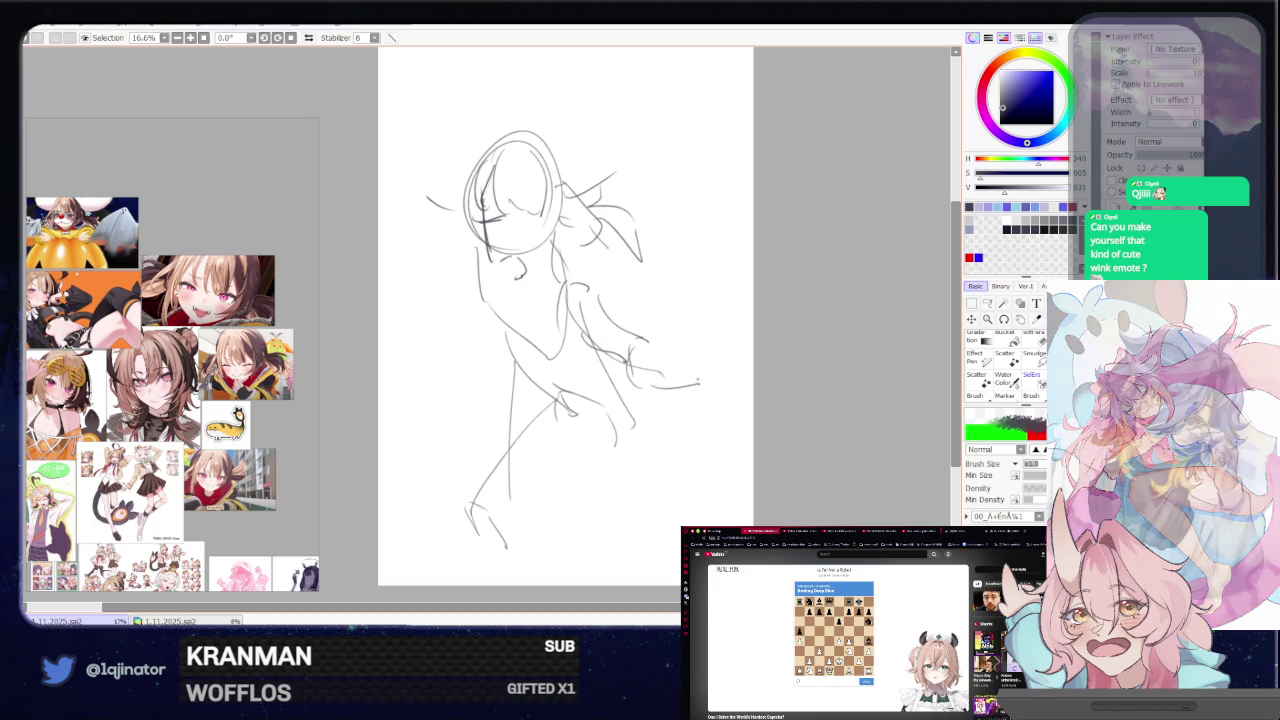
left_click_drag(616, 340, 628, 364)
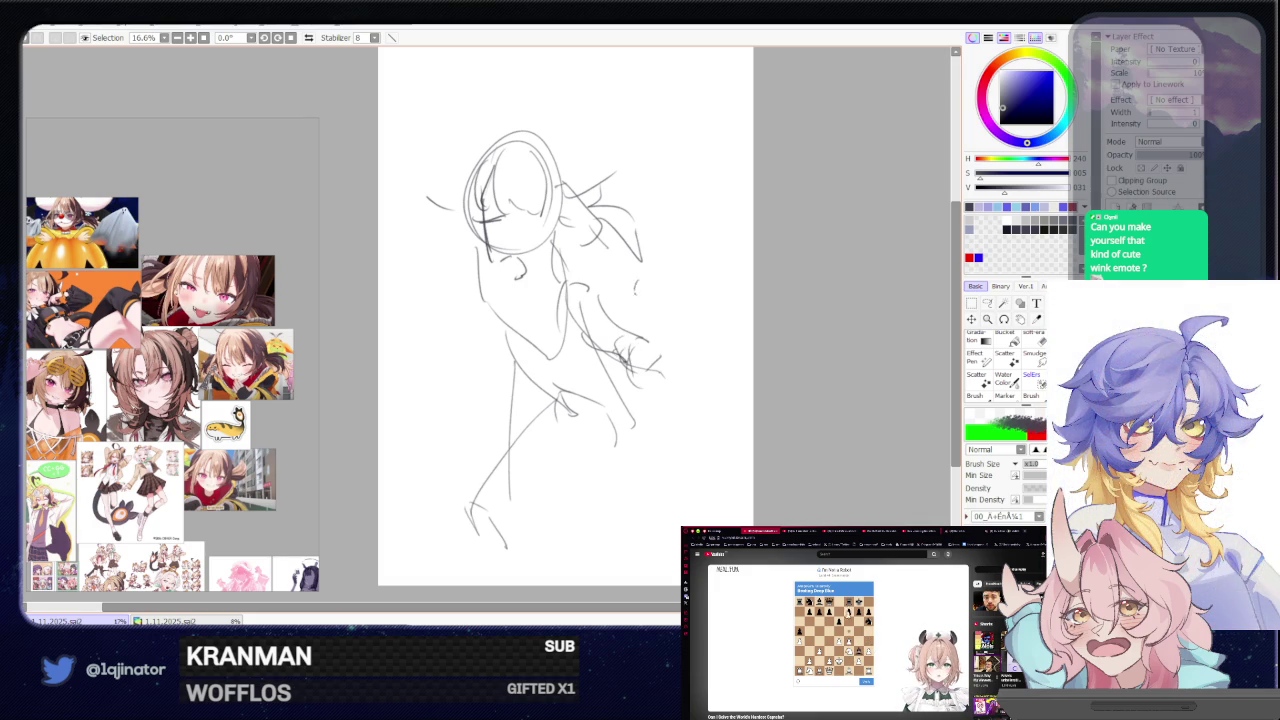
left_click_drag(634, 286, 628, 348)
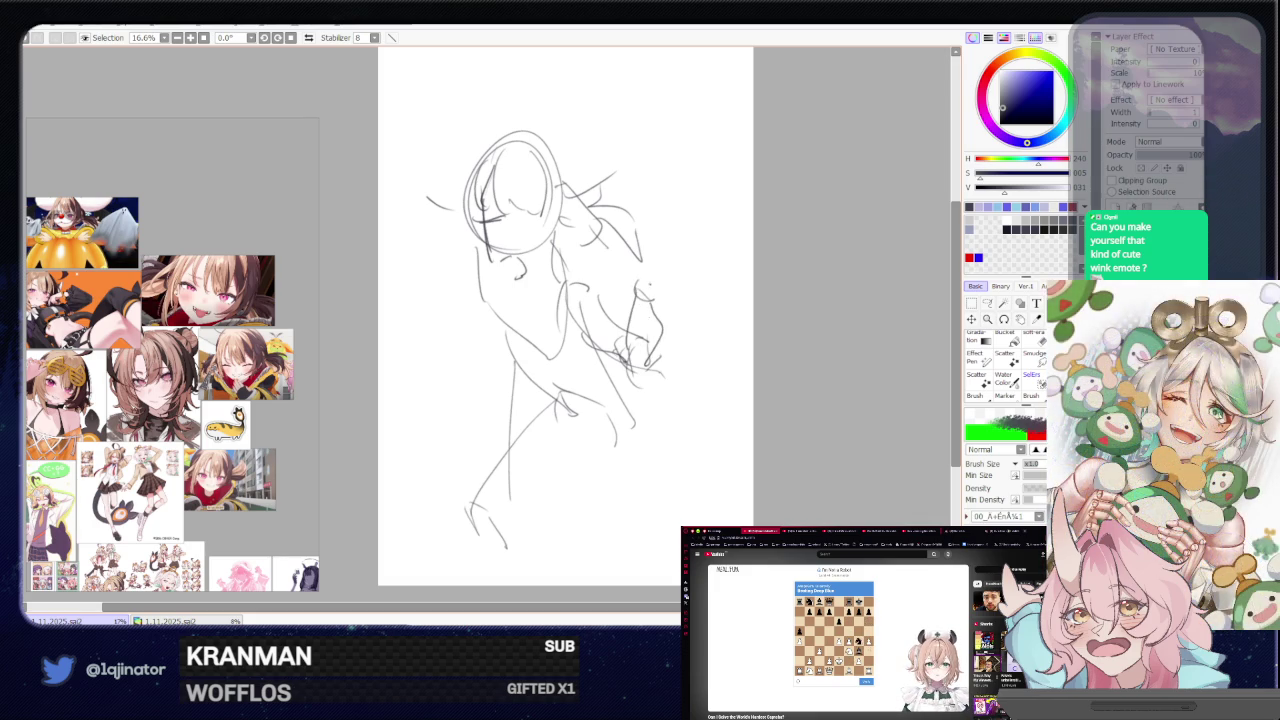
left_click_drag(620, 266, 672, 285)
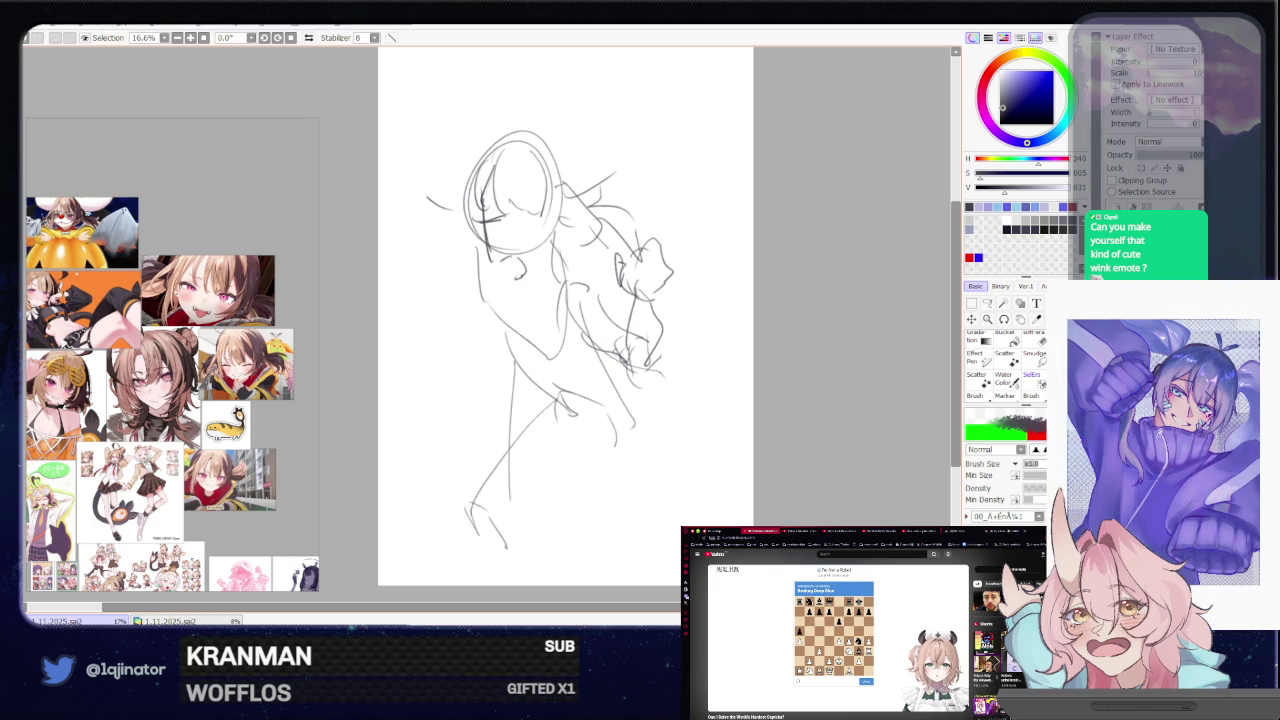
mouse_move(644, 224)
left_mouse_down()
mouse_move(638, 256)
mouse_move(665, 277)
mouse_move(650, 283)
left_mouse_up()
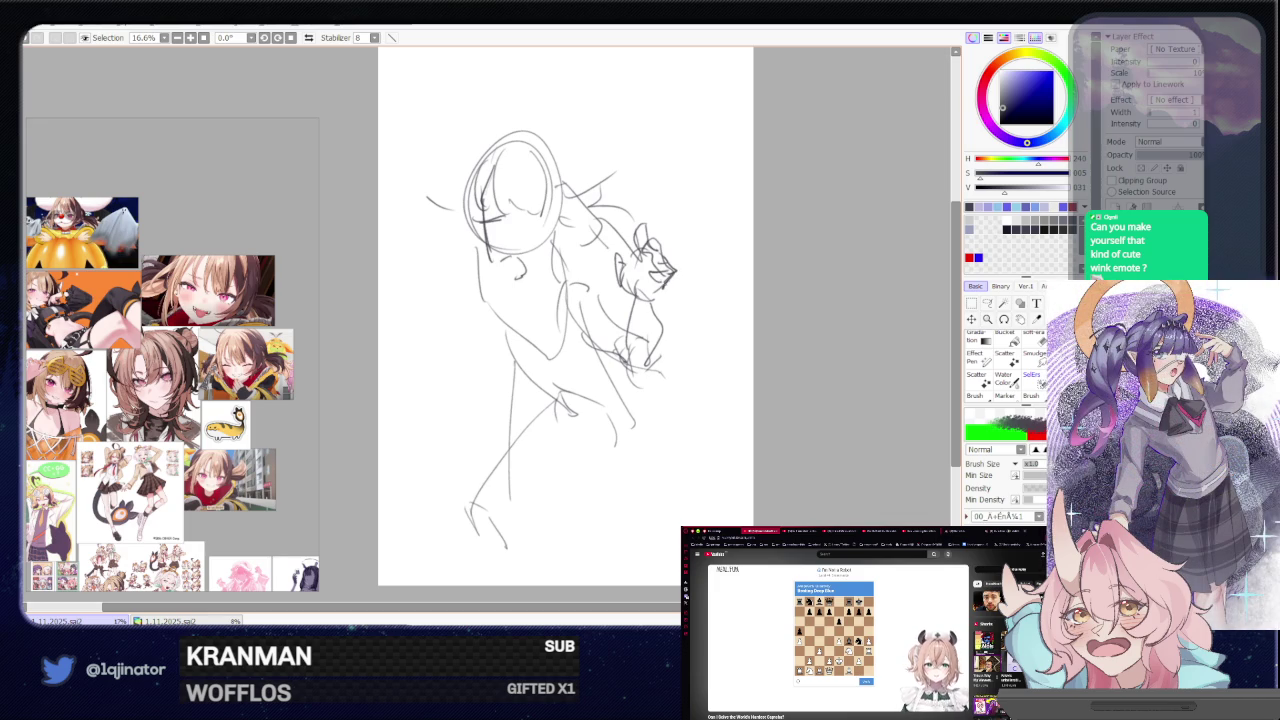
mouse_move(660, 297)
left_mouse_down()
mouse_move(652, 362)
mouse_move(632, 360)
mouse_move(646, 366)
left_mouse_up()
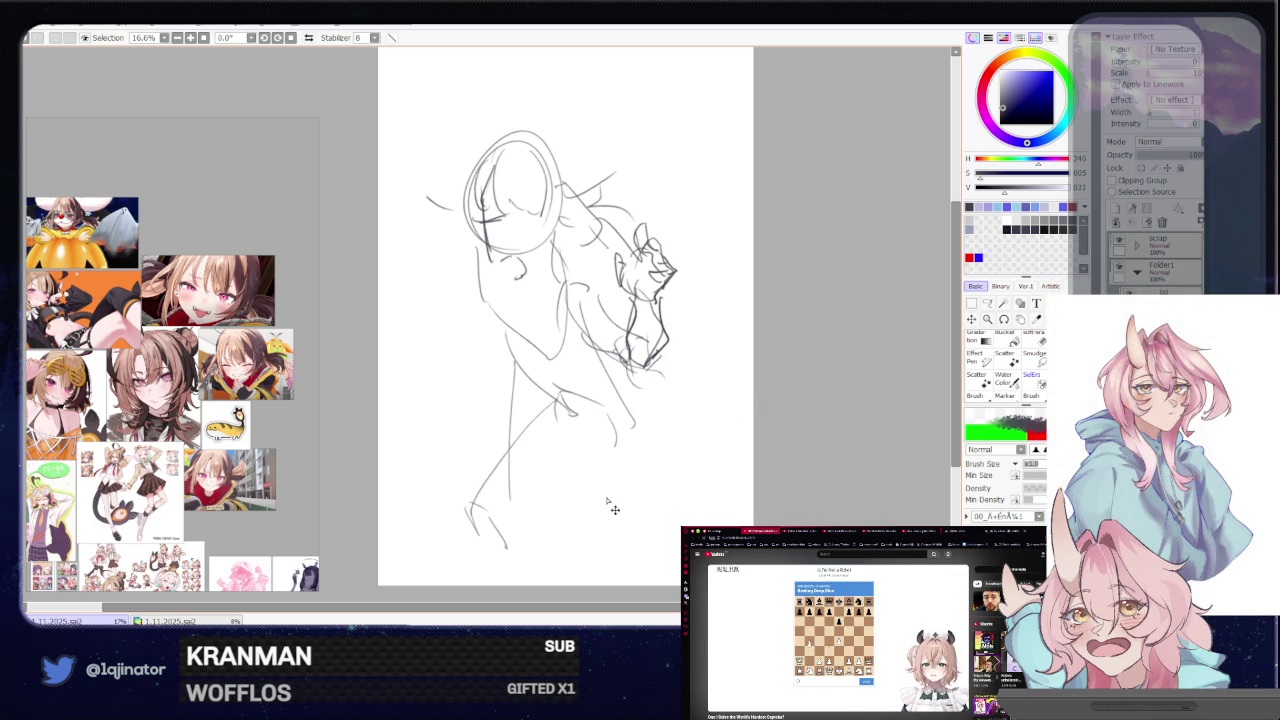
- Scale the whole sketch down slightly and move it up-right
left_click_drag(606, 508, 590, 450)
key("ctrl+t")
left_click_drag(666, 100, 600, 194)
left_click_drag(520, 400, 554, 338)
key("Return")
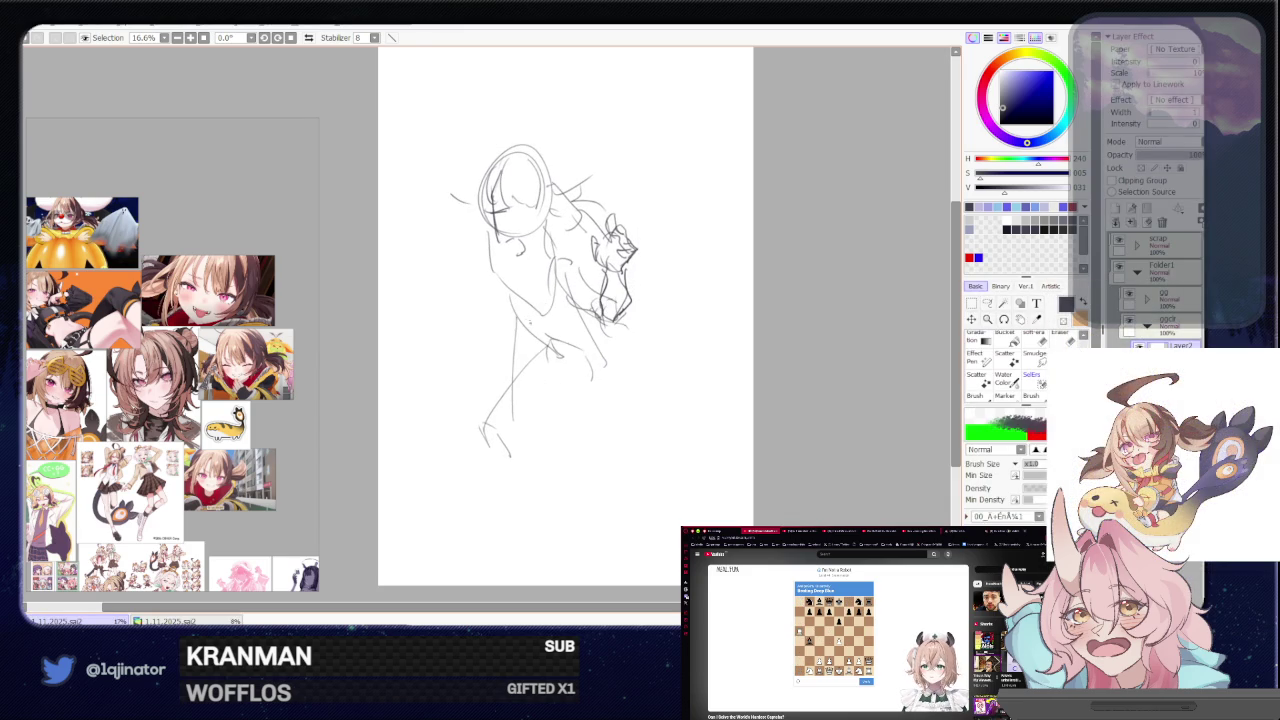
- Rough in fresh hip, torso and head-oval strokes
mouse_move(575, 318)
left_mouse_down()
mouse_move(588, 348)
mouse_move(578, 386)
mouse_move(530, 358)
left_mouse_up()
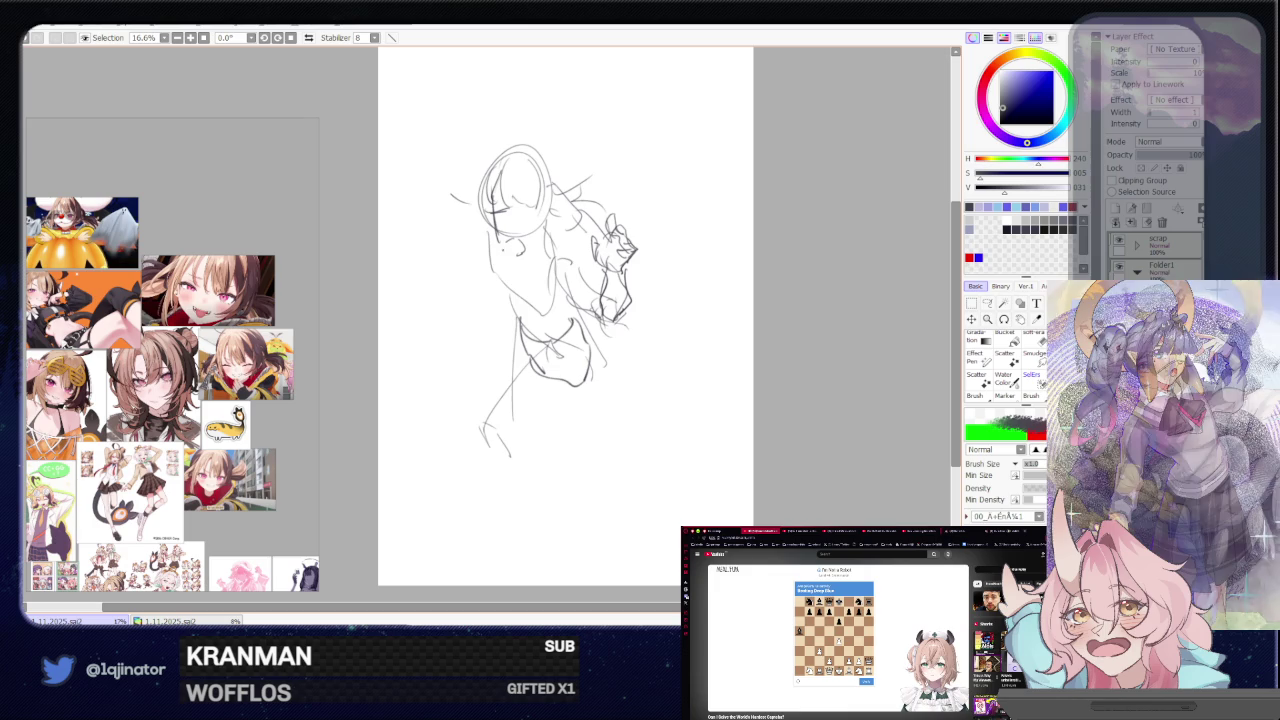
left_click_drag(534, 312, 552, 250)
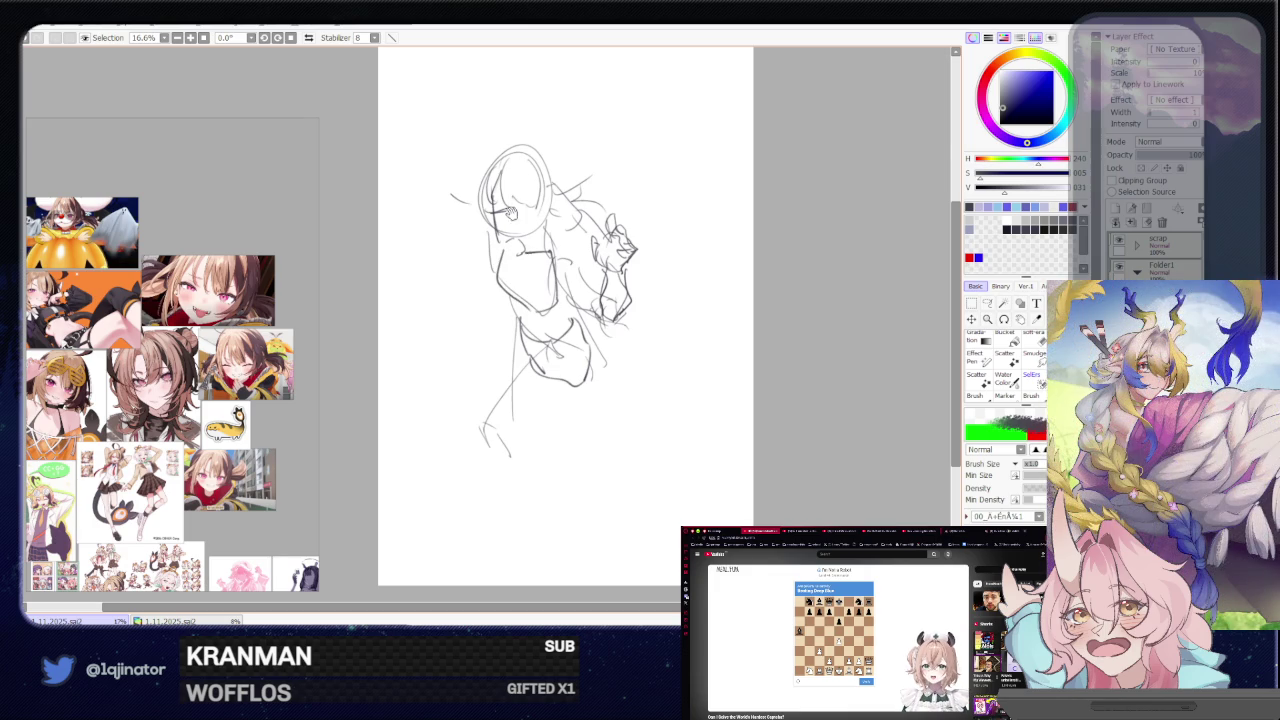
left_click_drag(560, 300, 548, 390)
mouse_move(500, 250)
left_mouse_down()
mouse_move(475, 320)
mouse_move(470, 275)
left_mouse_up()
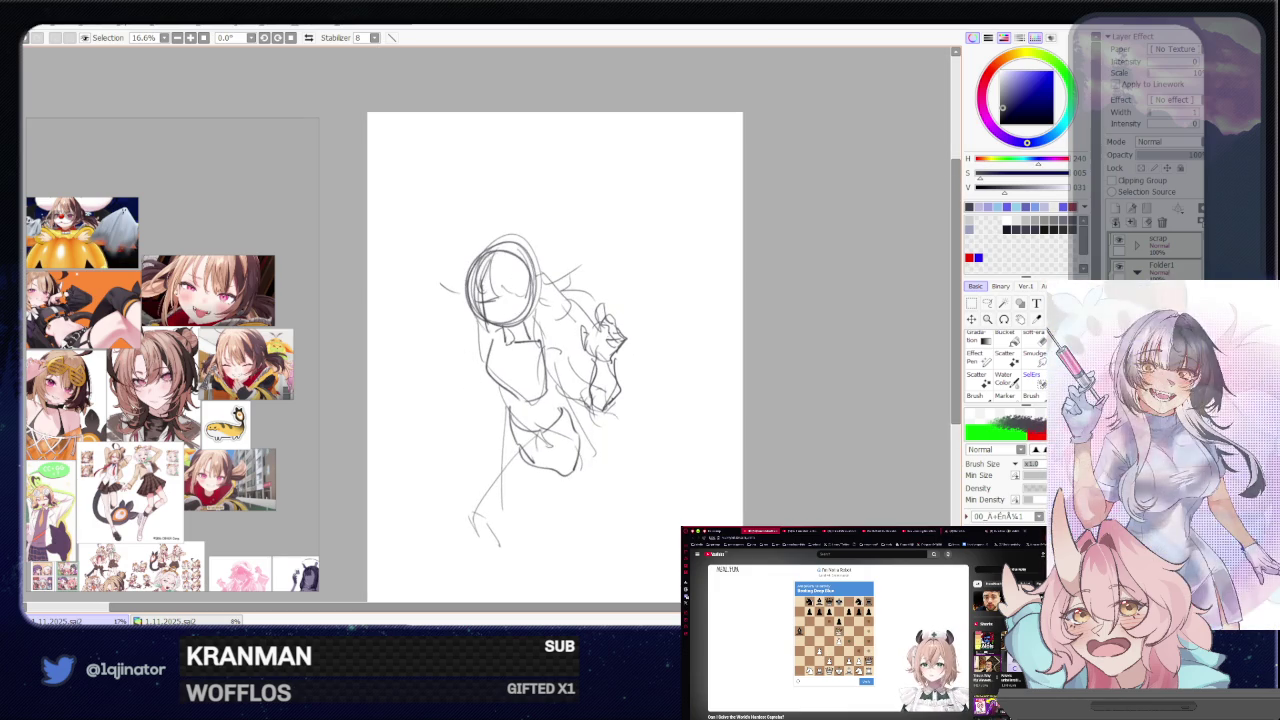
- Lasso the raised hand, rotate it and move it left onto the body
key("a")
left_click_drag(633, 320, 634, 360)
key("ctrl+t")
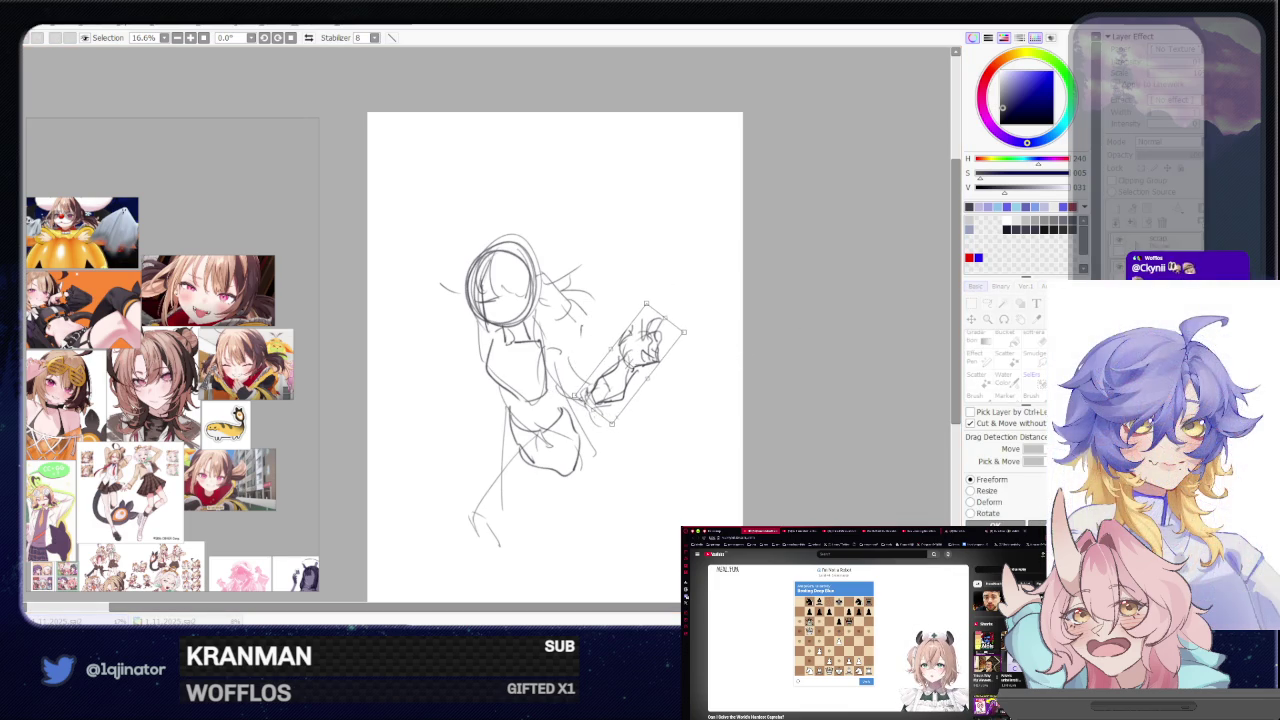
left_click_drag(748, 348, 770, 378)
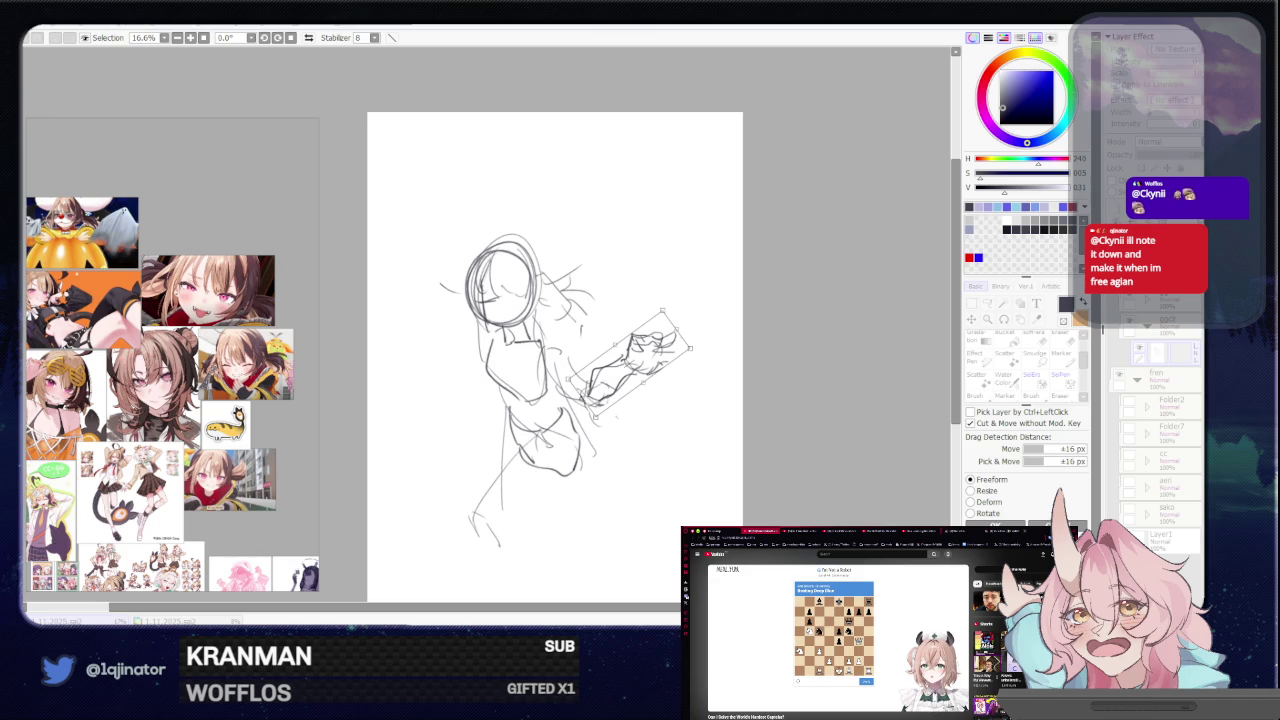
left_click_drag(648, 348, 651, 349)
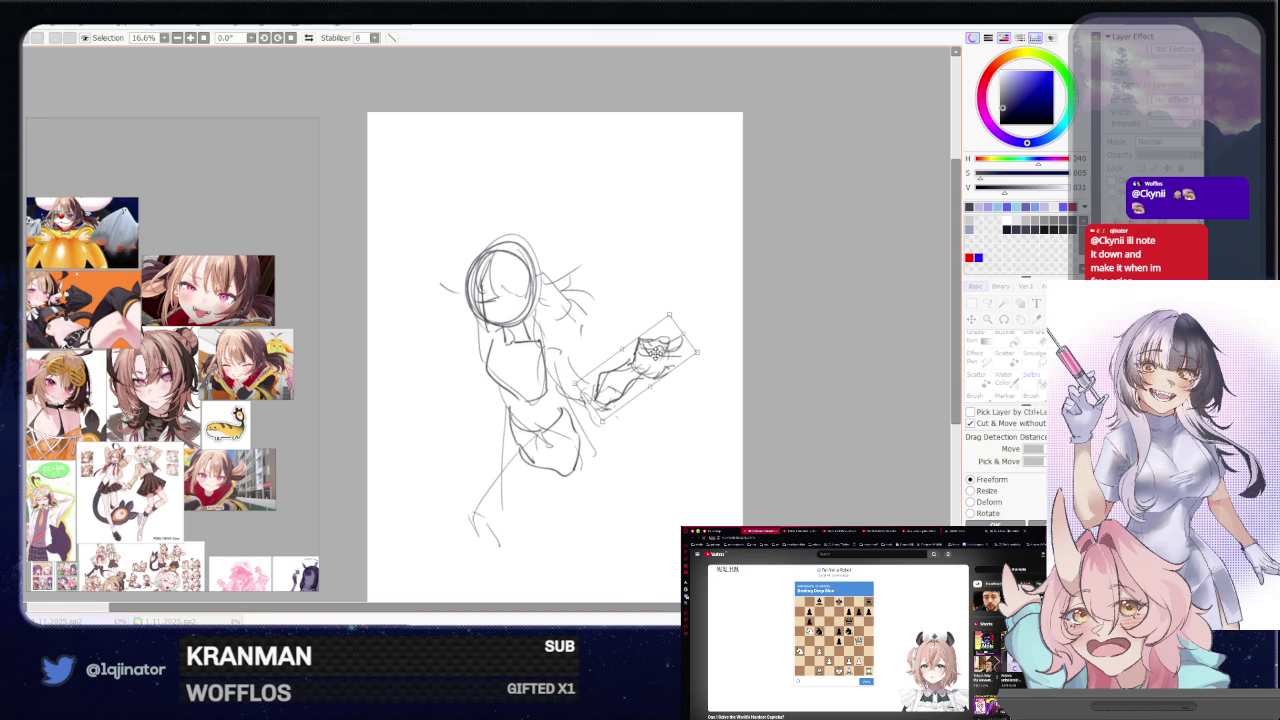
mouse_move(658, 338)
left_mouse_down()
mouse_move(744, 331)
mouse_move(723, 320)
left_mouse_up()
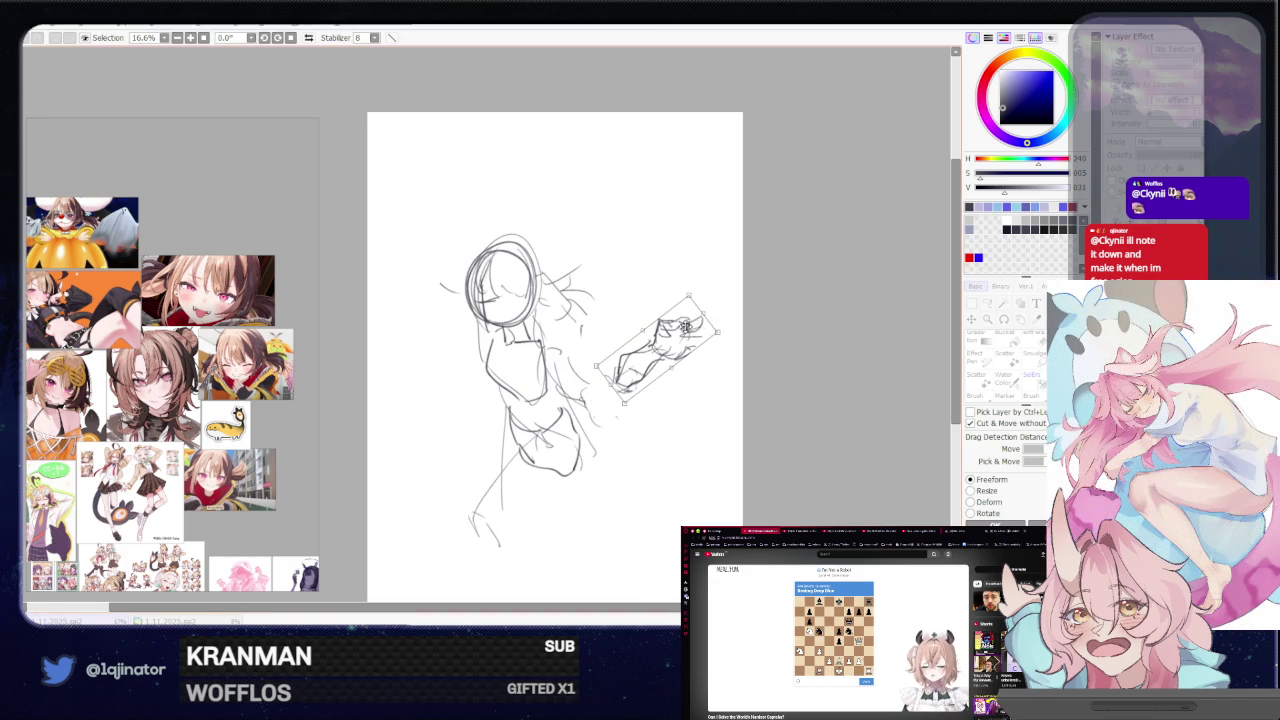
left_click_drag(687, 325, 627, 320)
key("Escape")
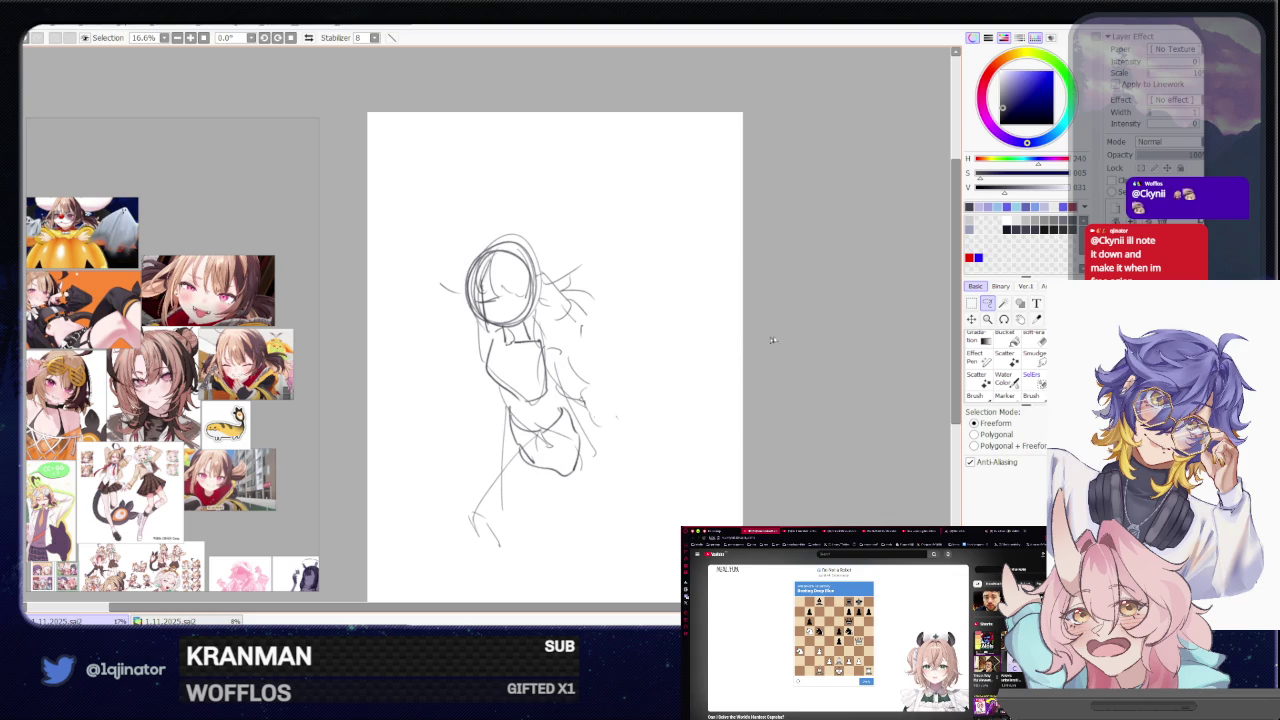
- Delete the leftover arm lines right of the torso and undo a trial arm stroke
left_click_drag(561, 351, 612, 420)
left_click_drag(548, 345, 609, 415)
key("Delete")
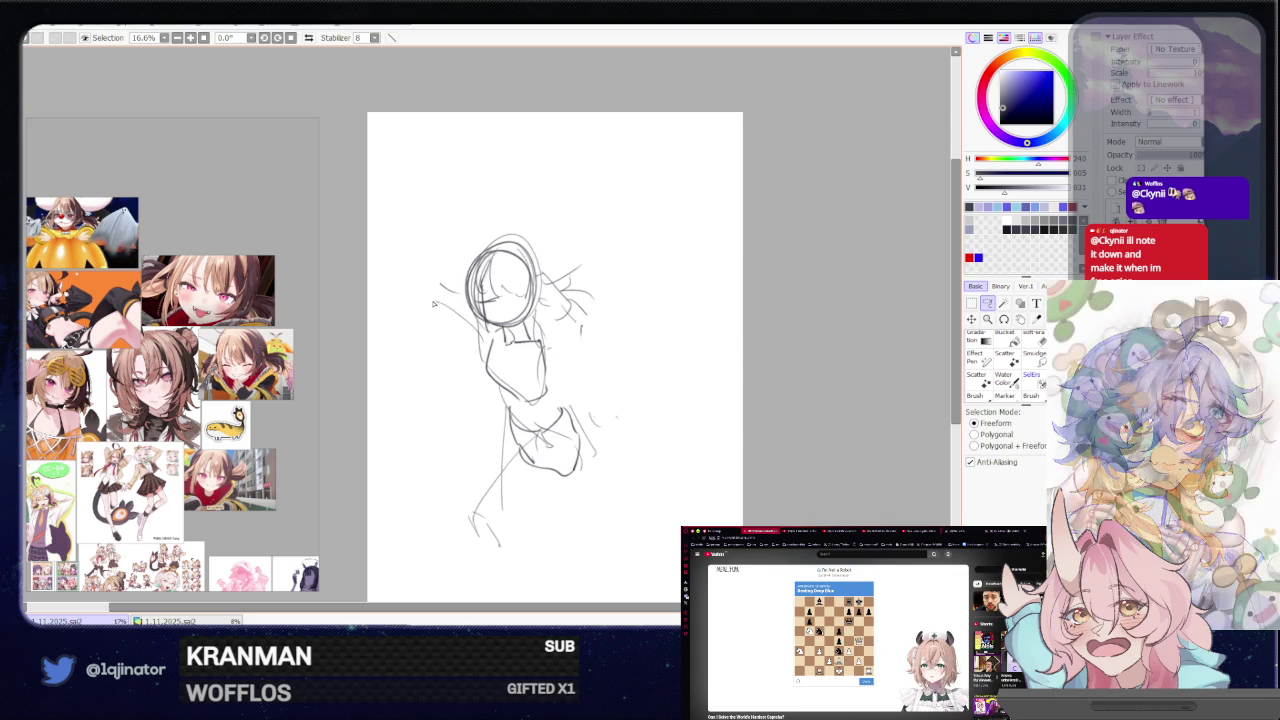
key("n")
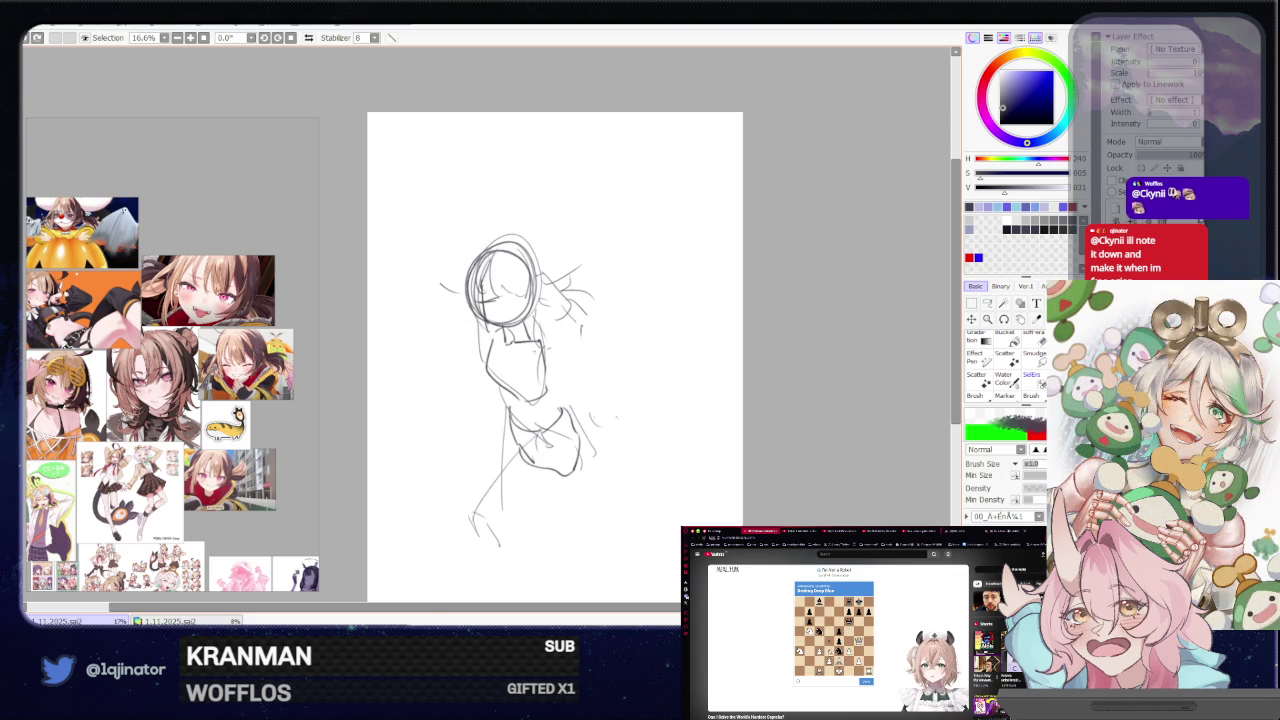
left_click_drag(548, 352, 638, 345)
key("ctrl+z")
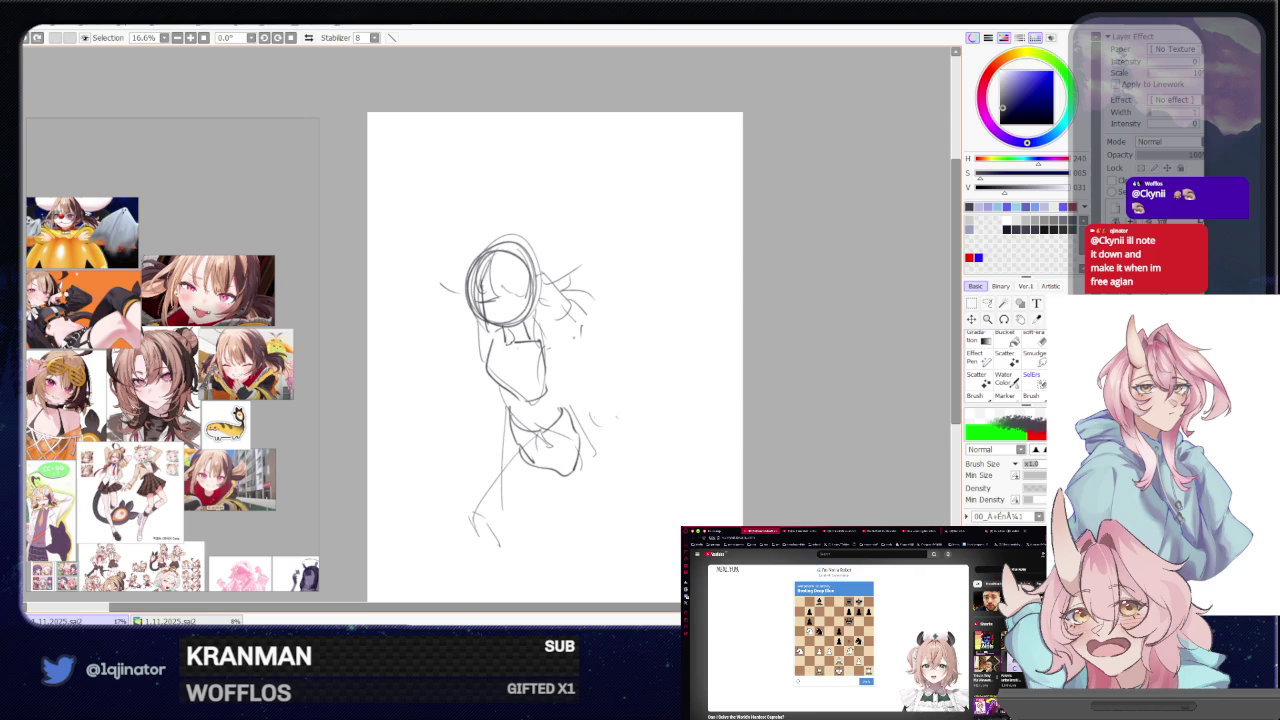
- Try new arms and a hand, undo them all, then soft-erase the head circle
mouse_move(424, 286)
left_mouse_down()
mouse_move(470, 344)
mouse_move(458, 340)
left_mouse_up()
mouse_move(550, 355)
left_mouse_down()
mouse_move(675, 331)
mouse_move(684, 306)
mouse_move(676, 320)
mouse_move(730, 347)
mouse_move(698, 349)
mouse_move(718, 322)
left_mouse_up()
key("ctrl+z")
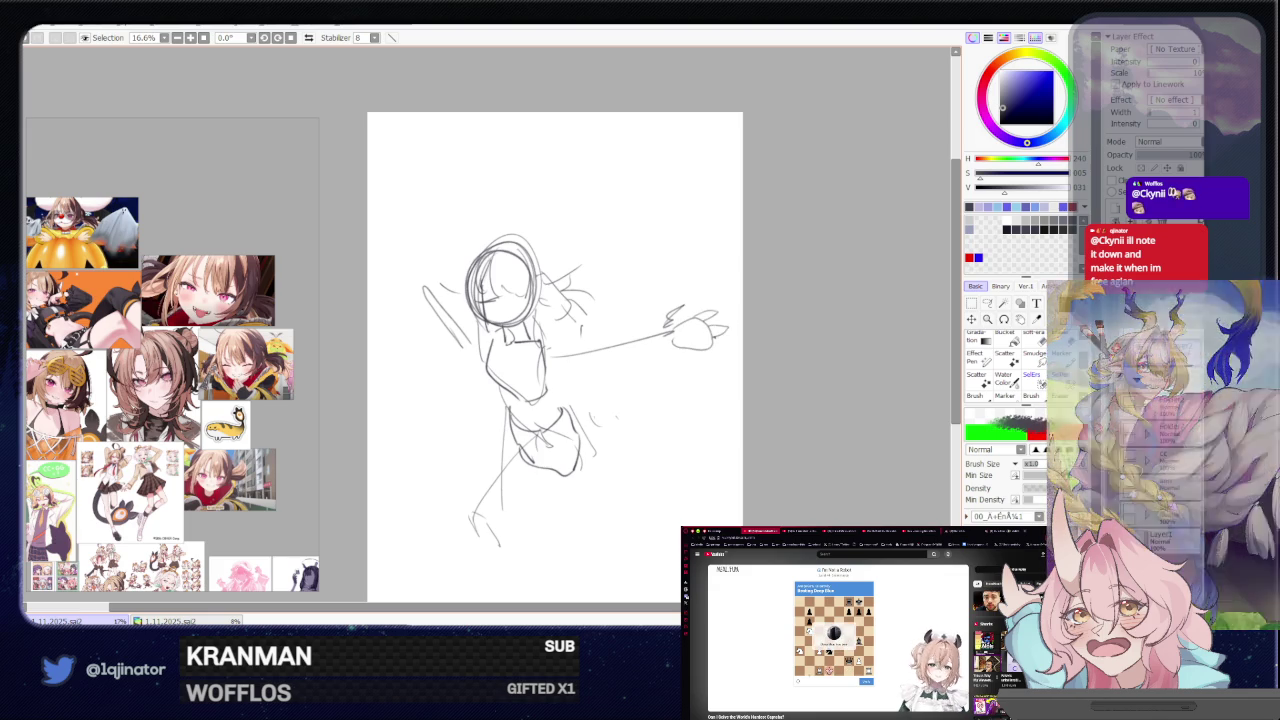
left_click_drag(704, 334, 724, 344)
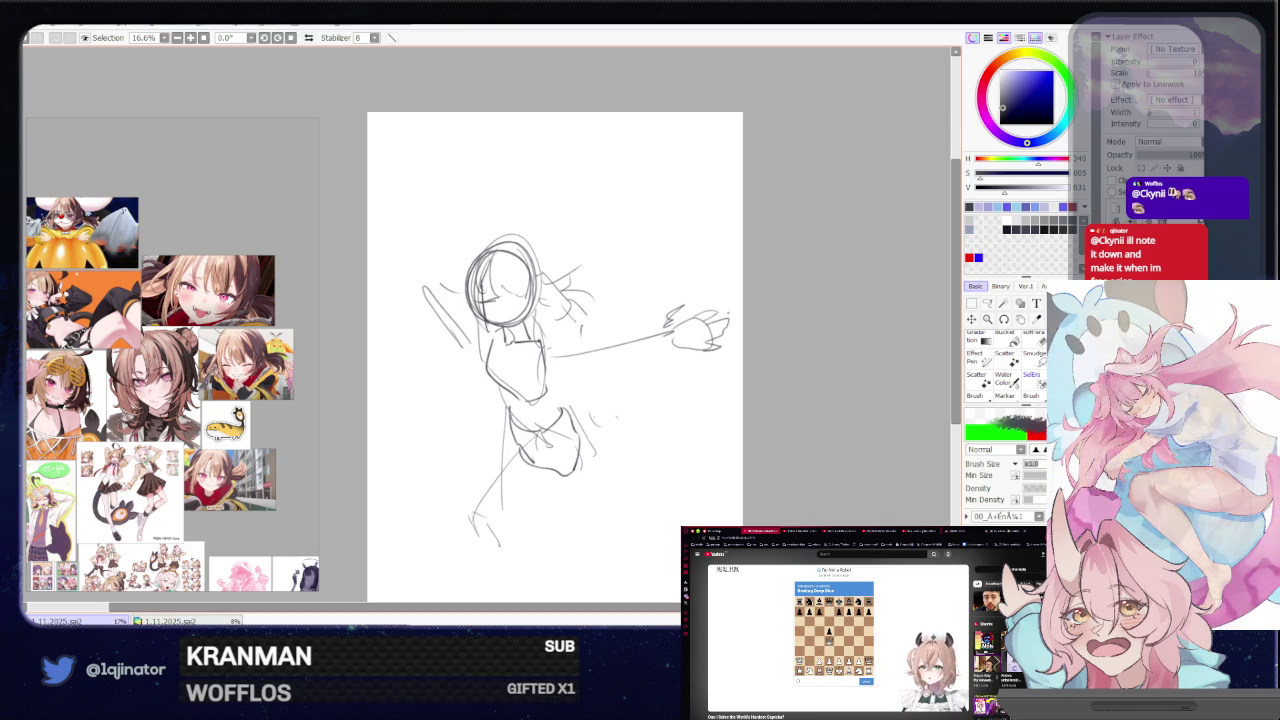
key("ctrl+z")
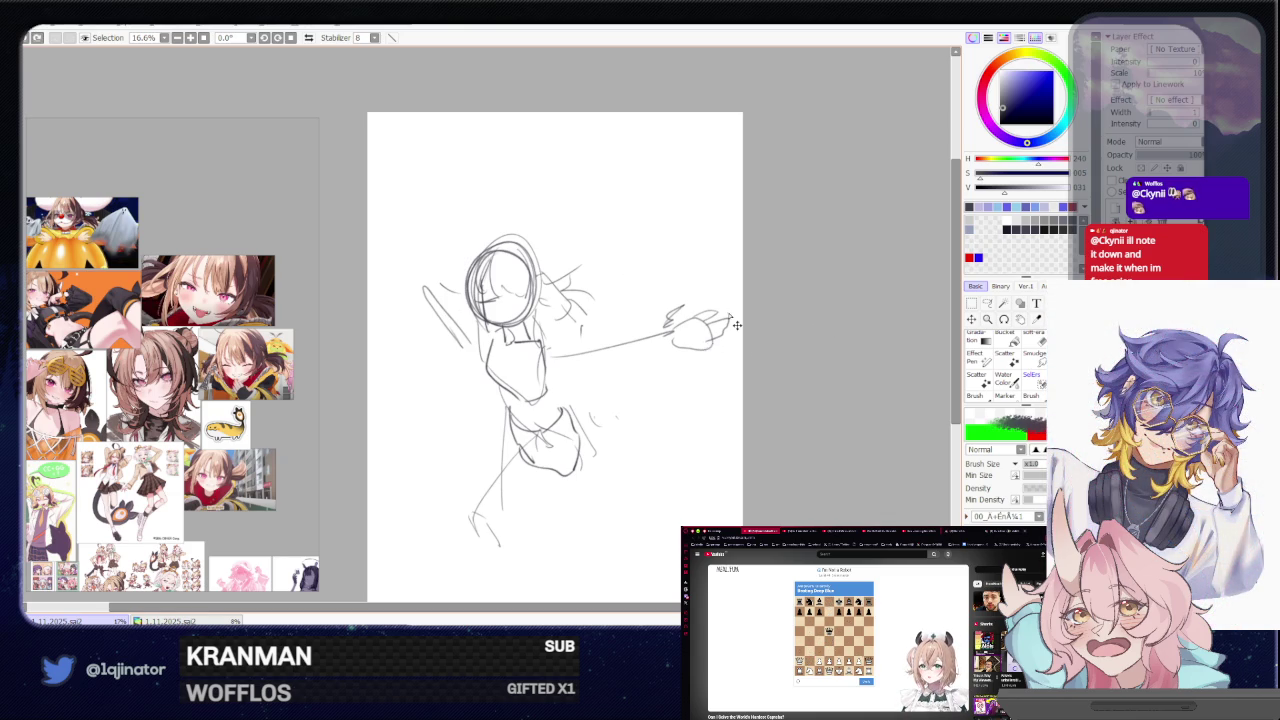
key("ctrl+z")
key("ctrl+z")
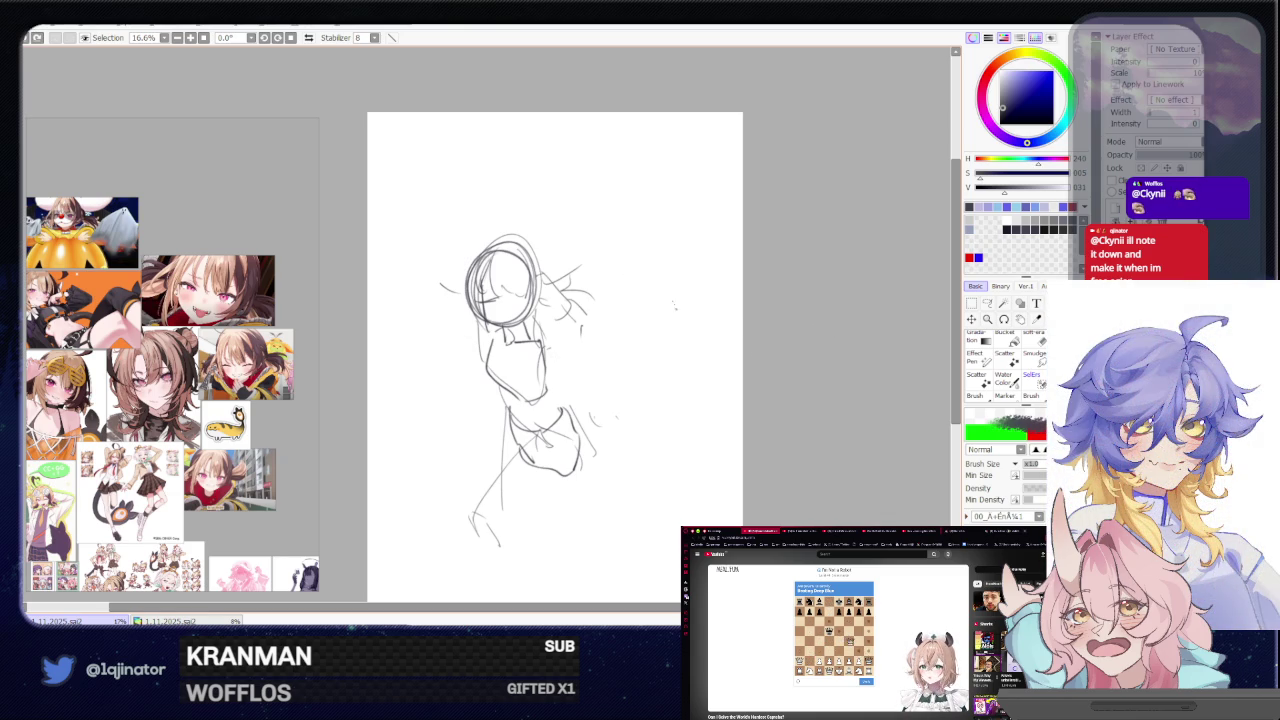
key("e")
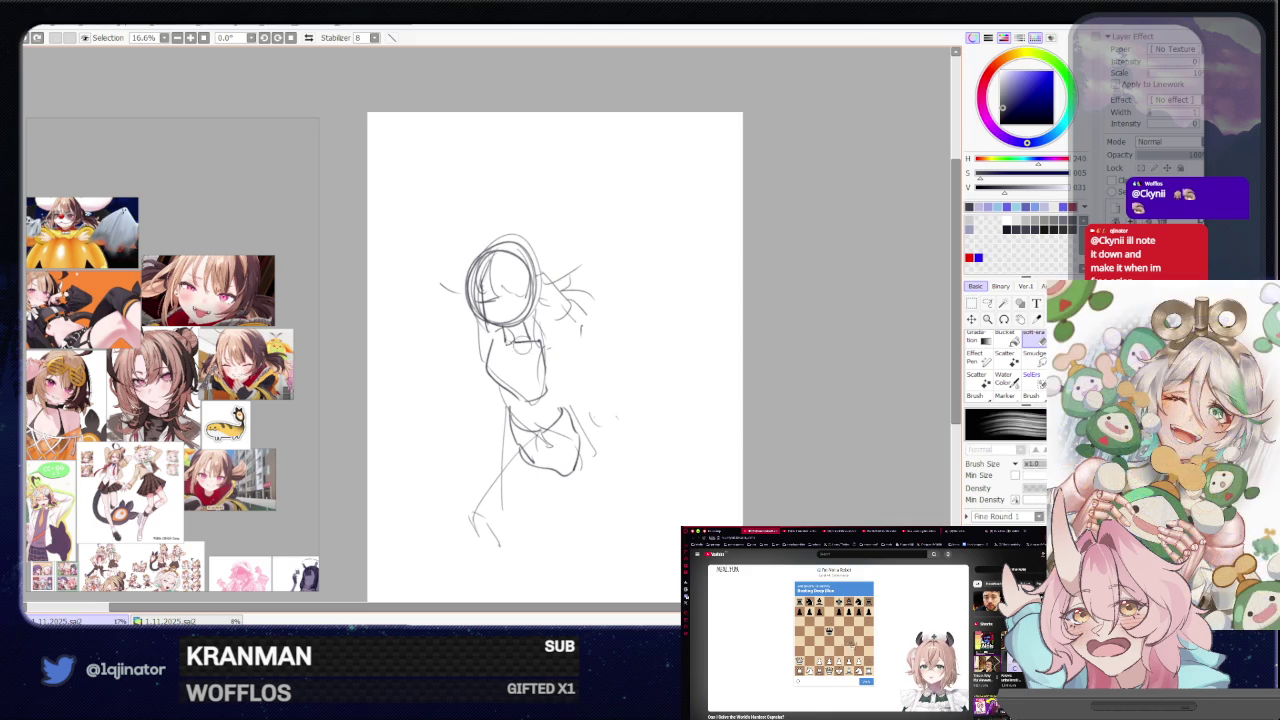
left_click_drag(475, 265, 525, 315)
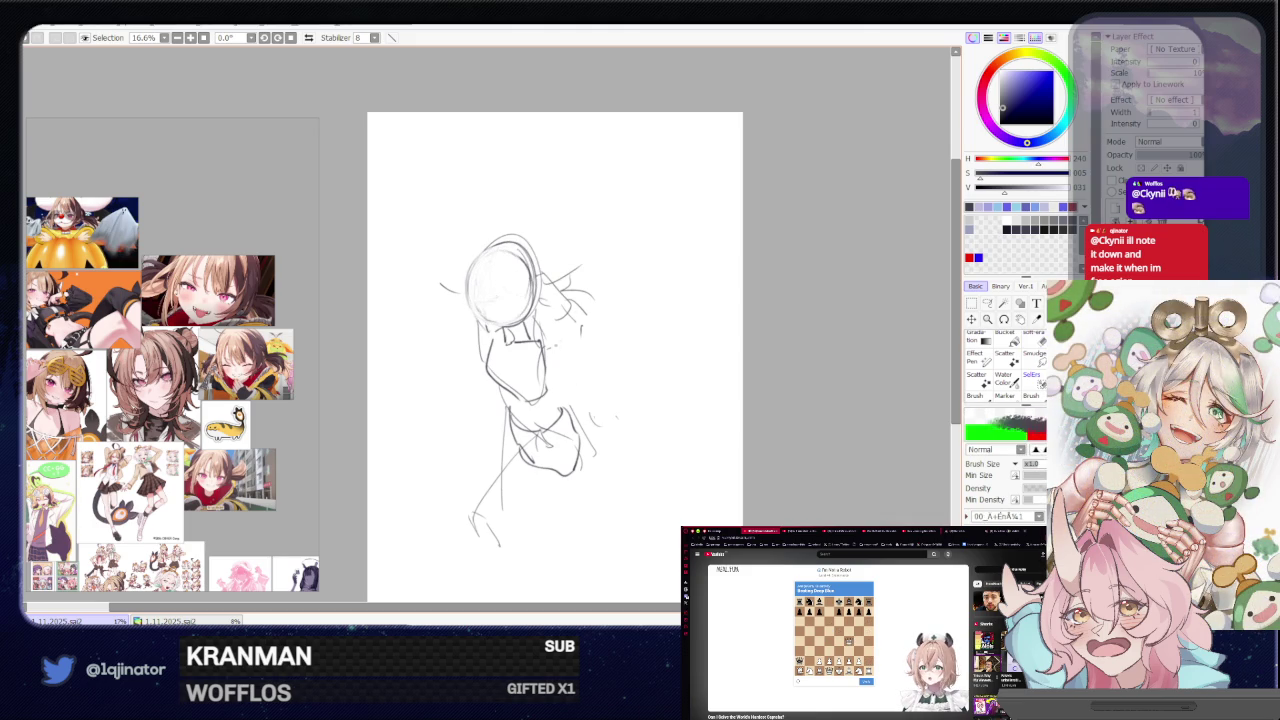
- Mirror the view, then lasso the lower body and rotate it, shifting it left
key("b")
key("h")
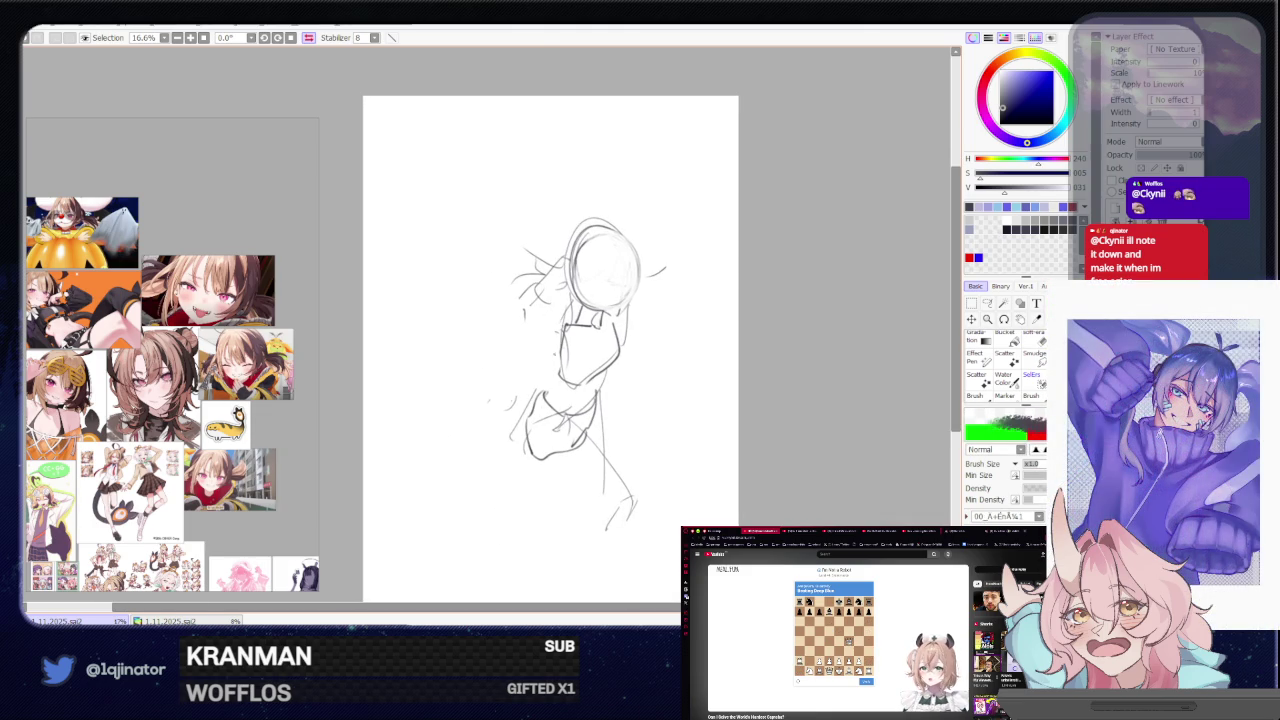
key("l")
mouse_move(600, 385)
left_mouse_down()
mouse_move(455, 448)
mouse_move(560, 395)
left_mouse_up()
key("ctrl+t")
left_click_drag(580, 440, 552, 440)
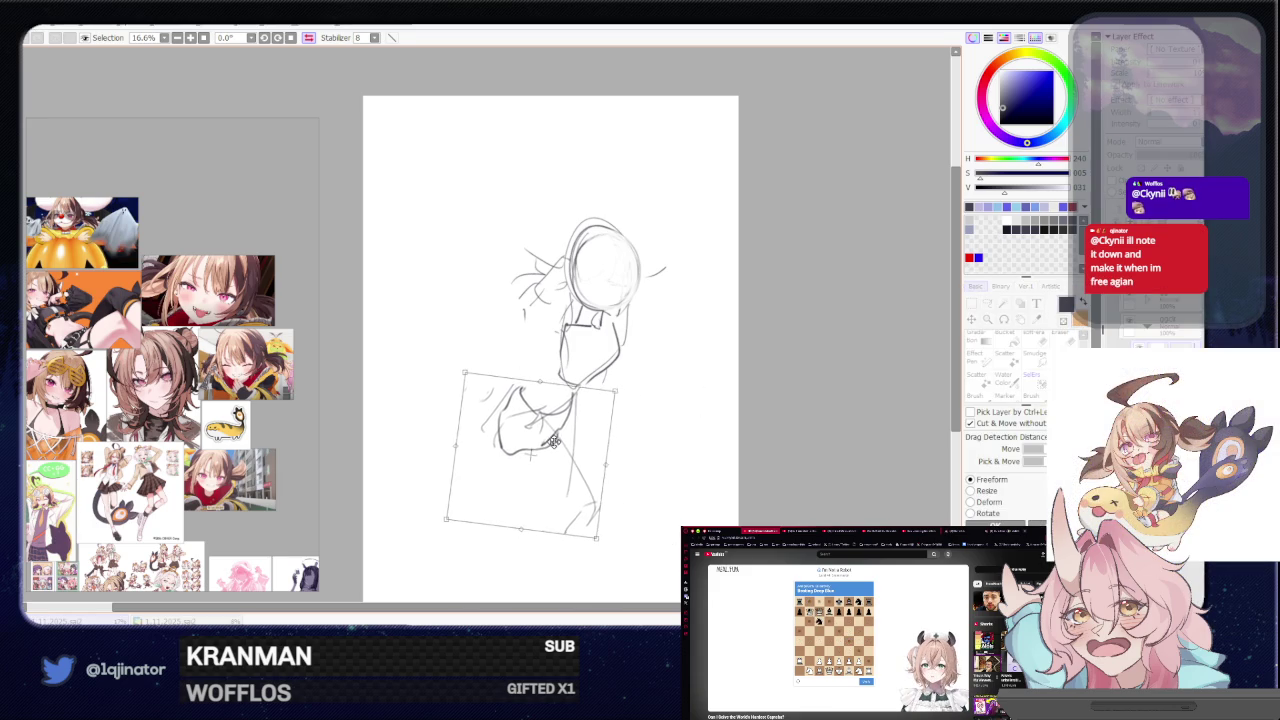
key("Return")
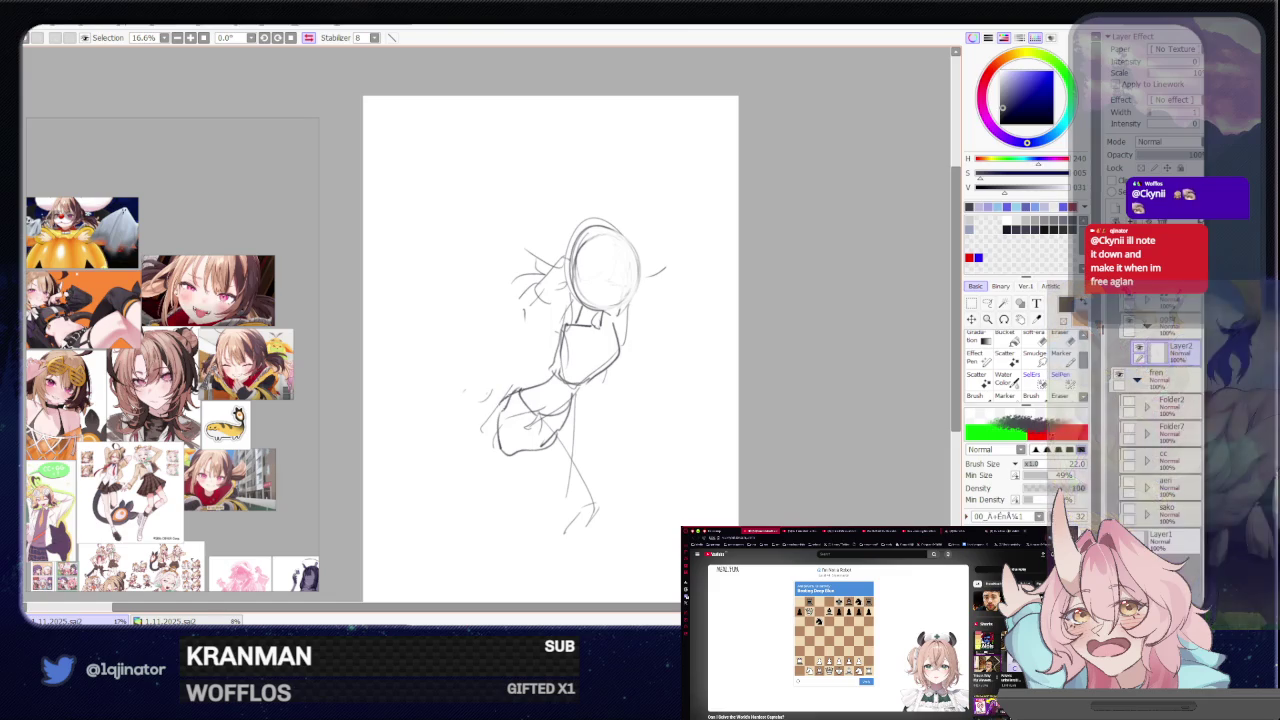
- Lighten the lower-body strokes and erase the small stroke right of the head
key("e")
mouse_move(540, 400)
left_mouse_down()
mouse_move(500, 470)
mouse_move(540, 480)
mouse_move(537, 302)
mouse_move(600, 245)
left_mouse_up()
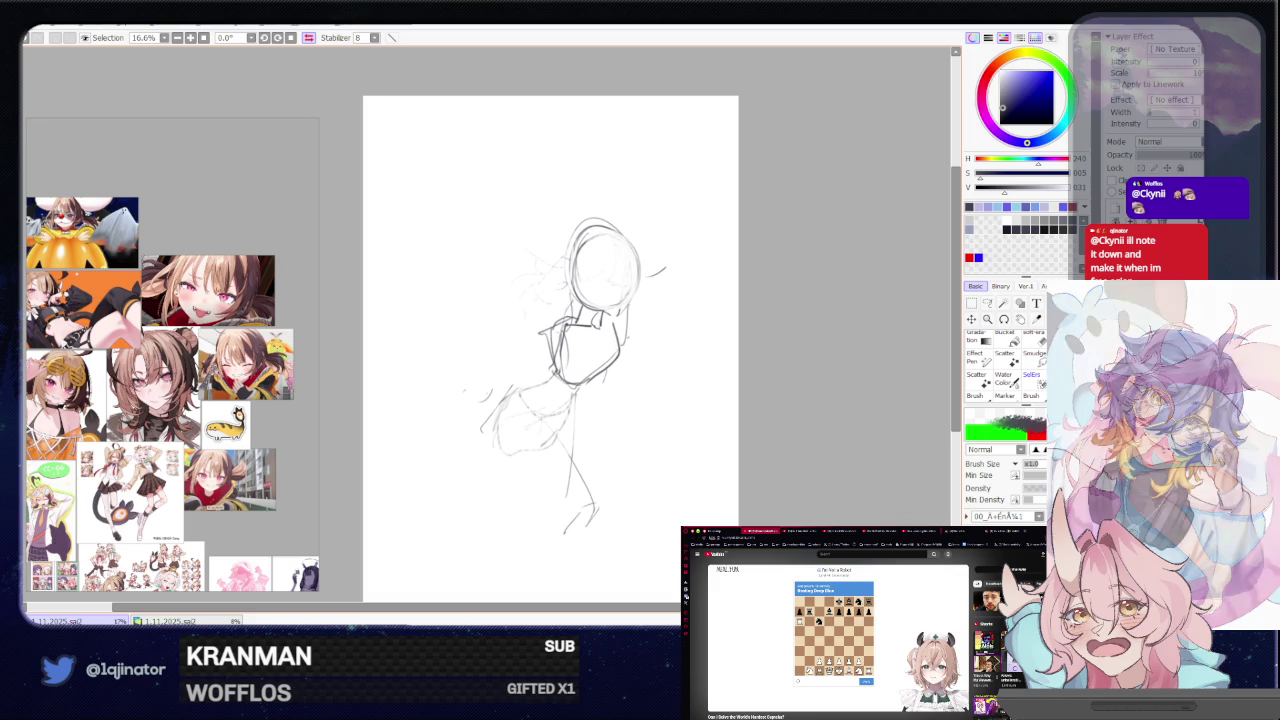
key("e")
left_click_drag(648, 272, 668, 265)
key("n")
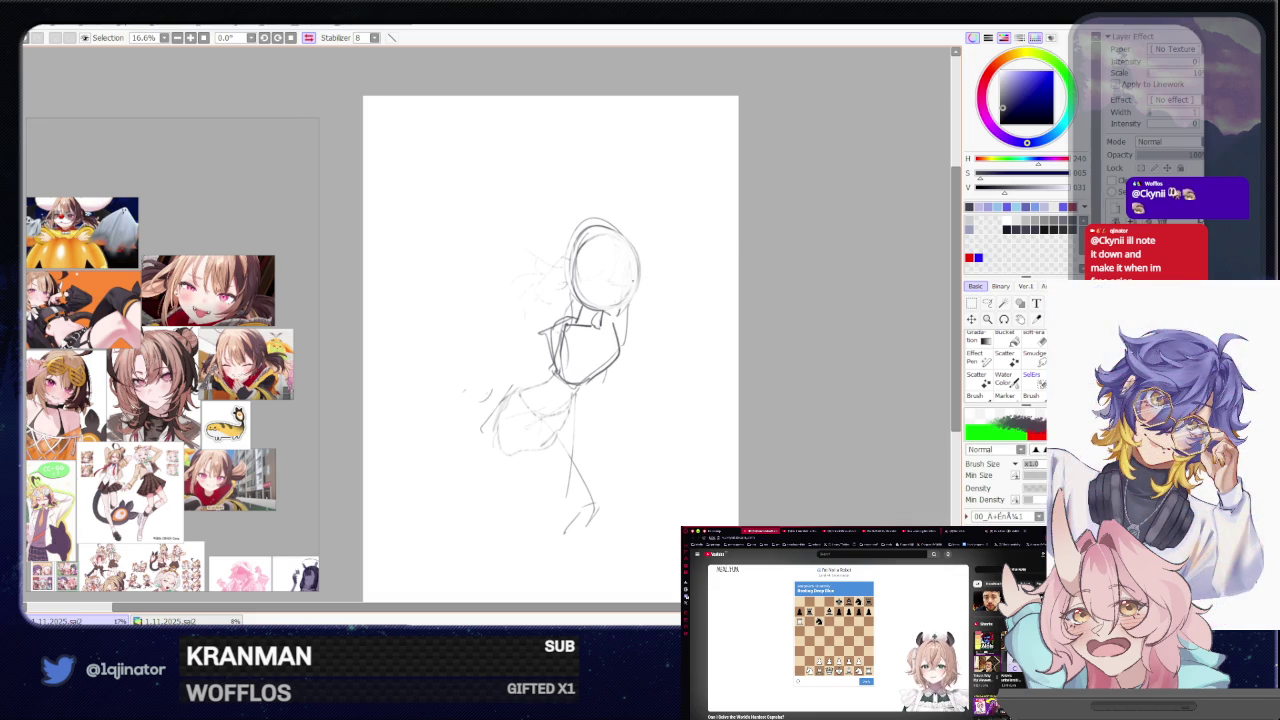
left_click_drag(713, 264, 579, 264)
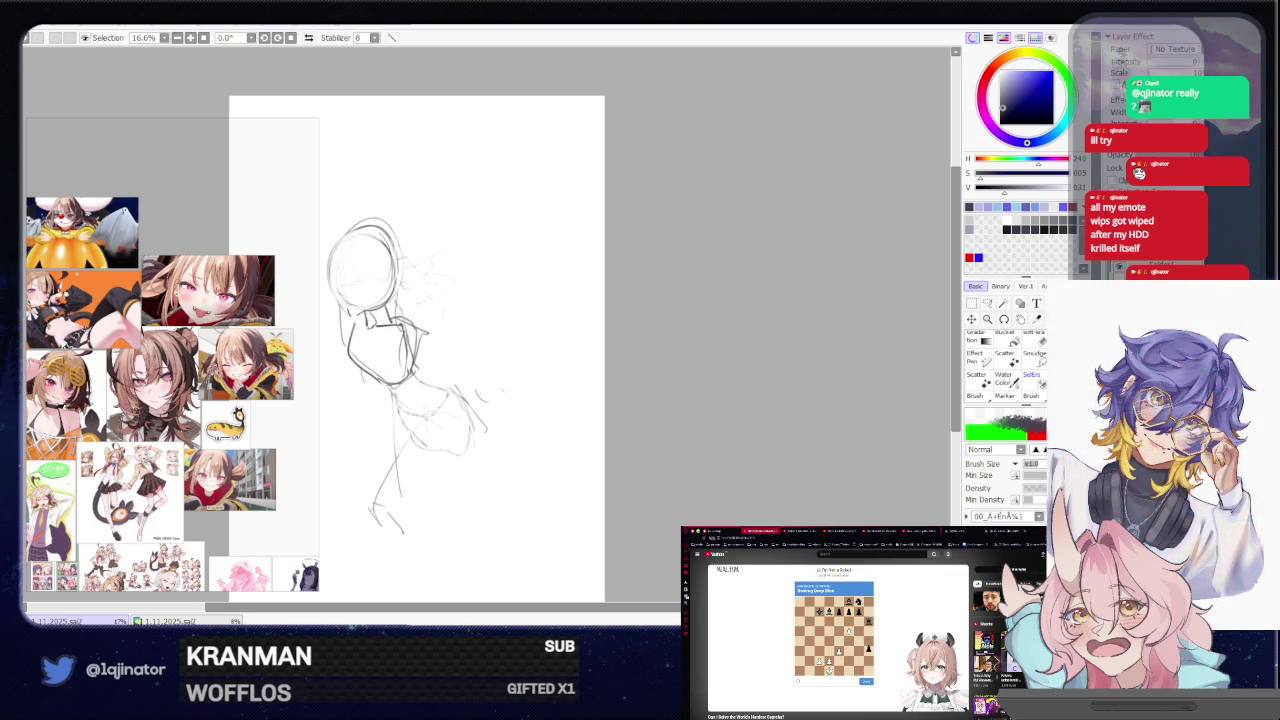
scroll(655, 407, "left", 3)
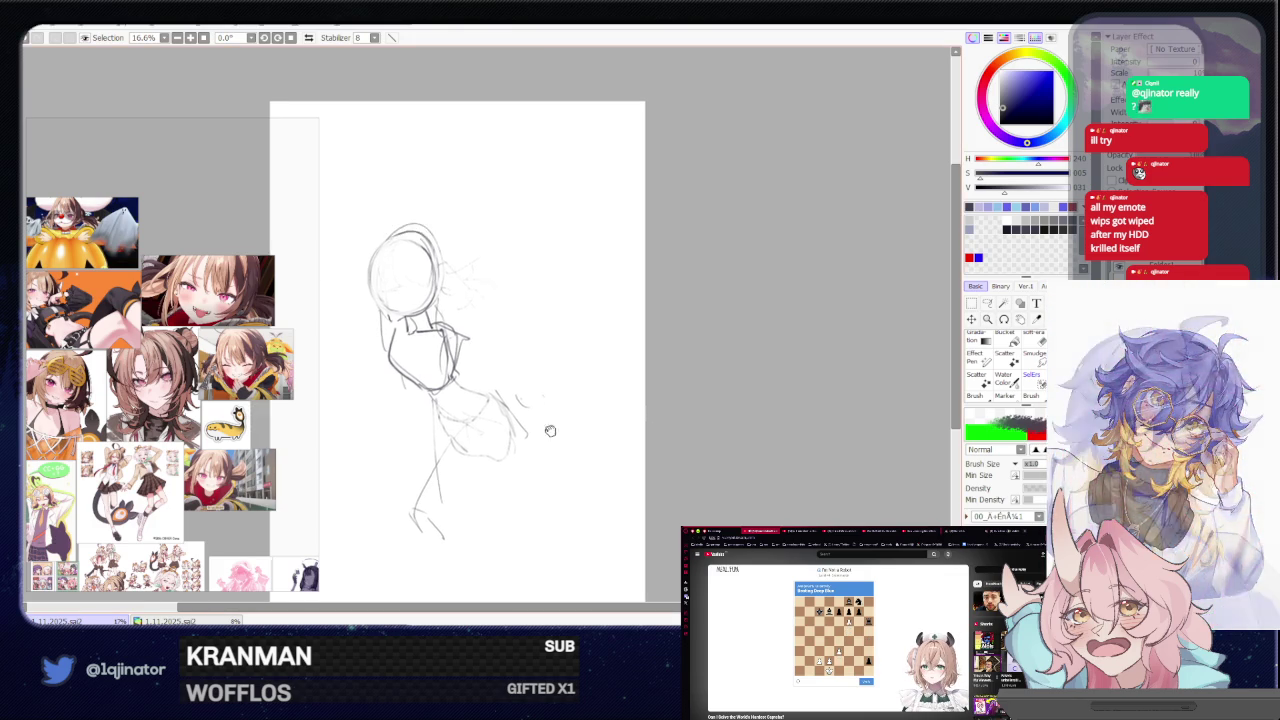
- In a mirrored view, rework the hip curves and a short torso line
key("h")
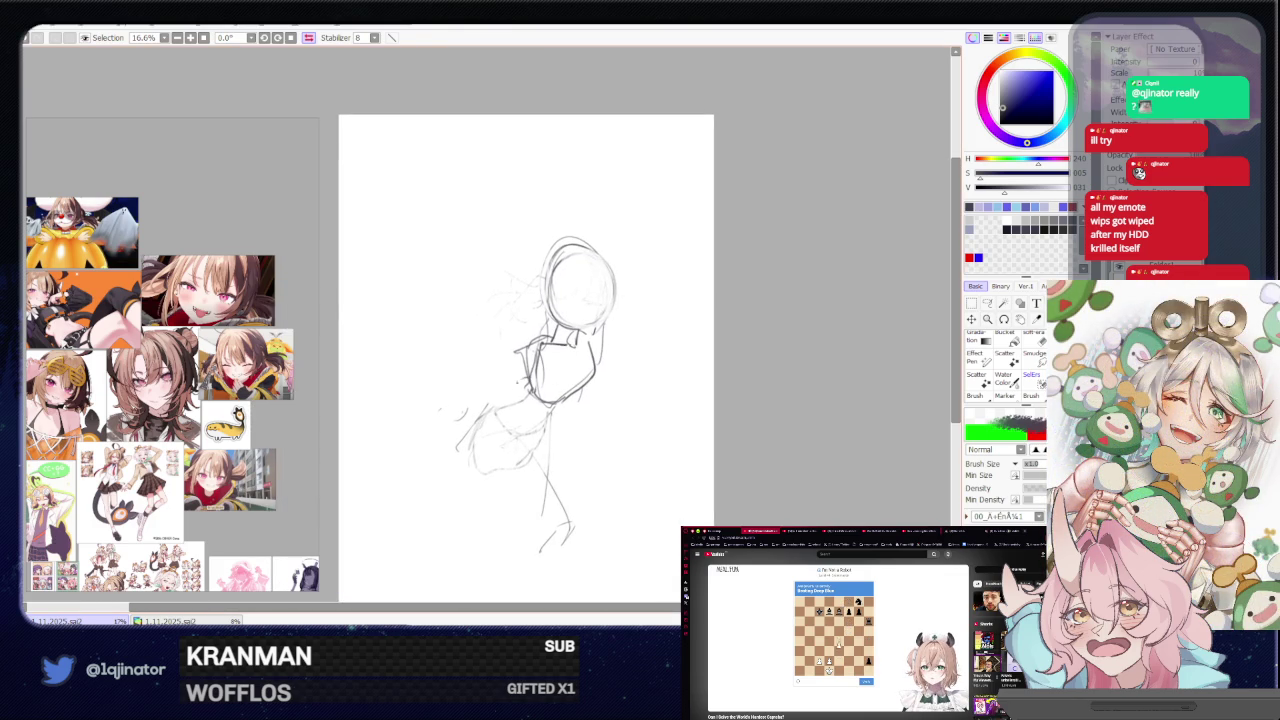
left_click_drag(503, 398, 470, 442)
mouse_move(544, 410)
left_mouse_down()
mouse_move(492, 428)
mouse_move(508, 432)
left_mouse_up()
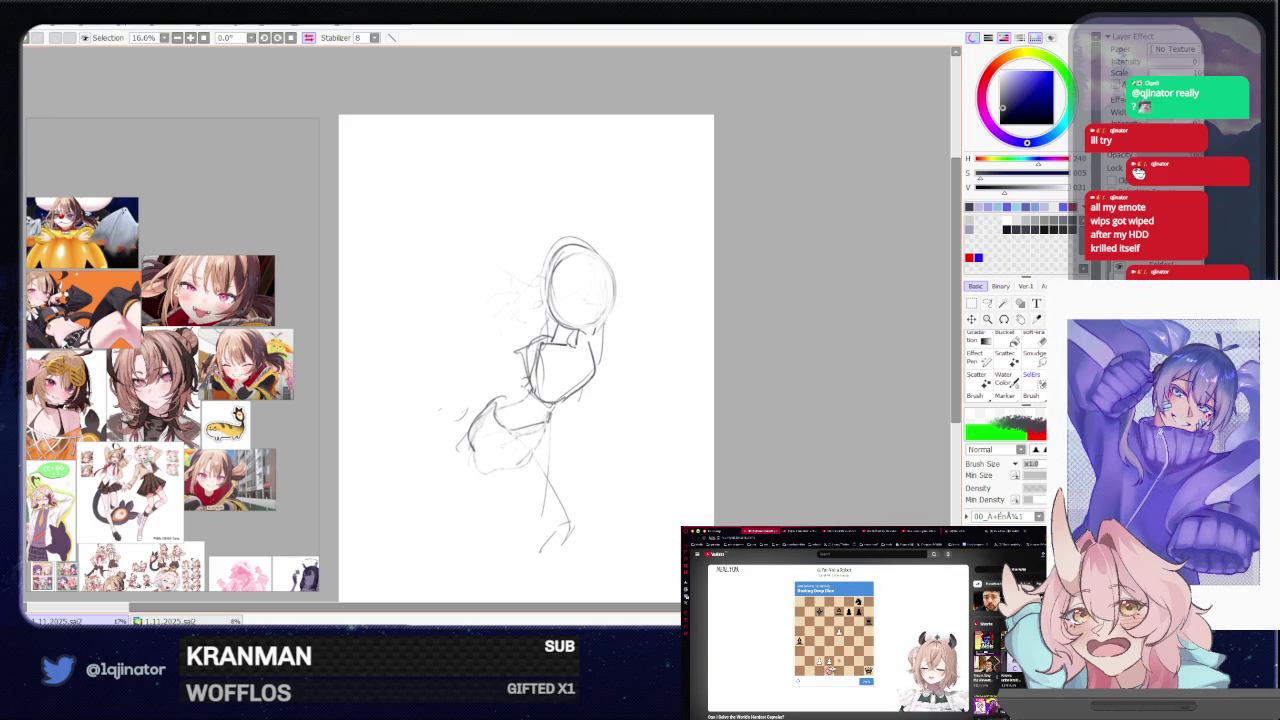
mouse_move(522, 356)
left_mouse_down()
mouse_move(526, 396)
mouse_move(500, 388)
left_mouse_up()
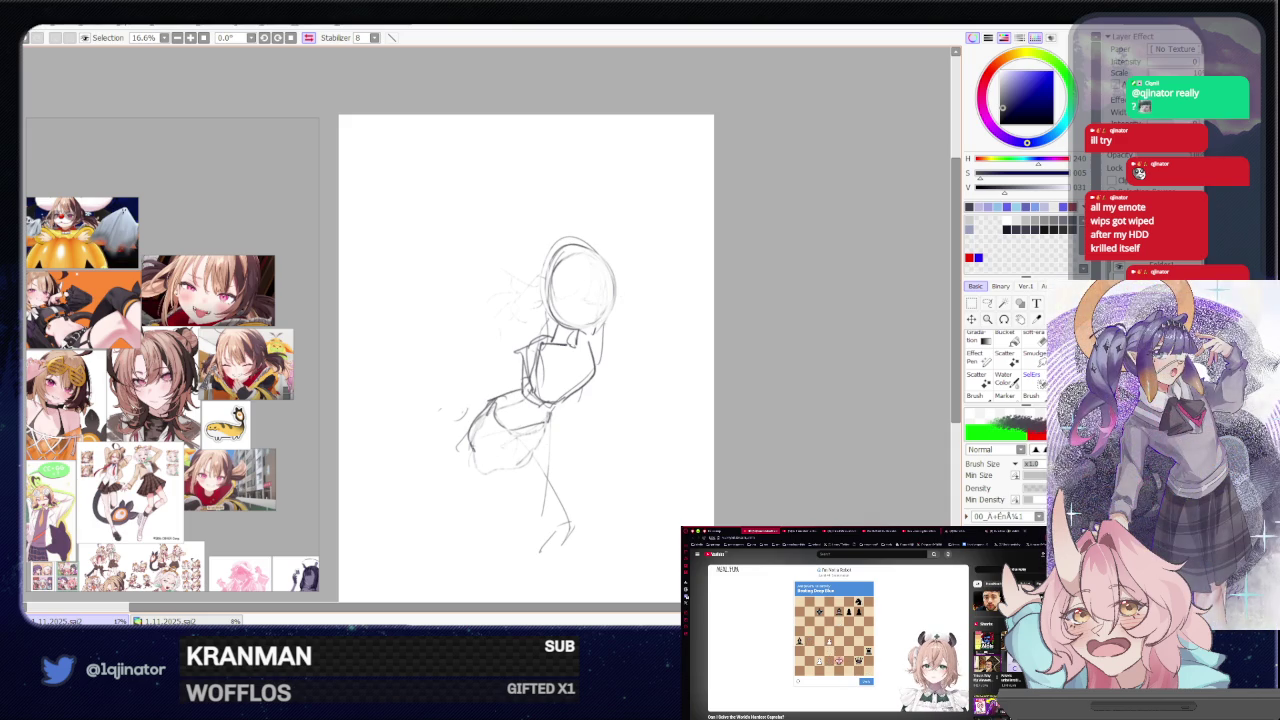
key("ctrl+z")
mouse_move(474, 448)
left_mouse_down()
mouse_move(520, 426)
mouse_move(549, 466)
mouse_move(505, 495)
mouse_move(571, 515)
left_mouse_up()
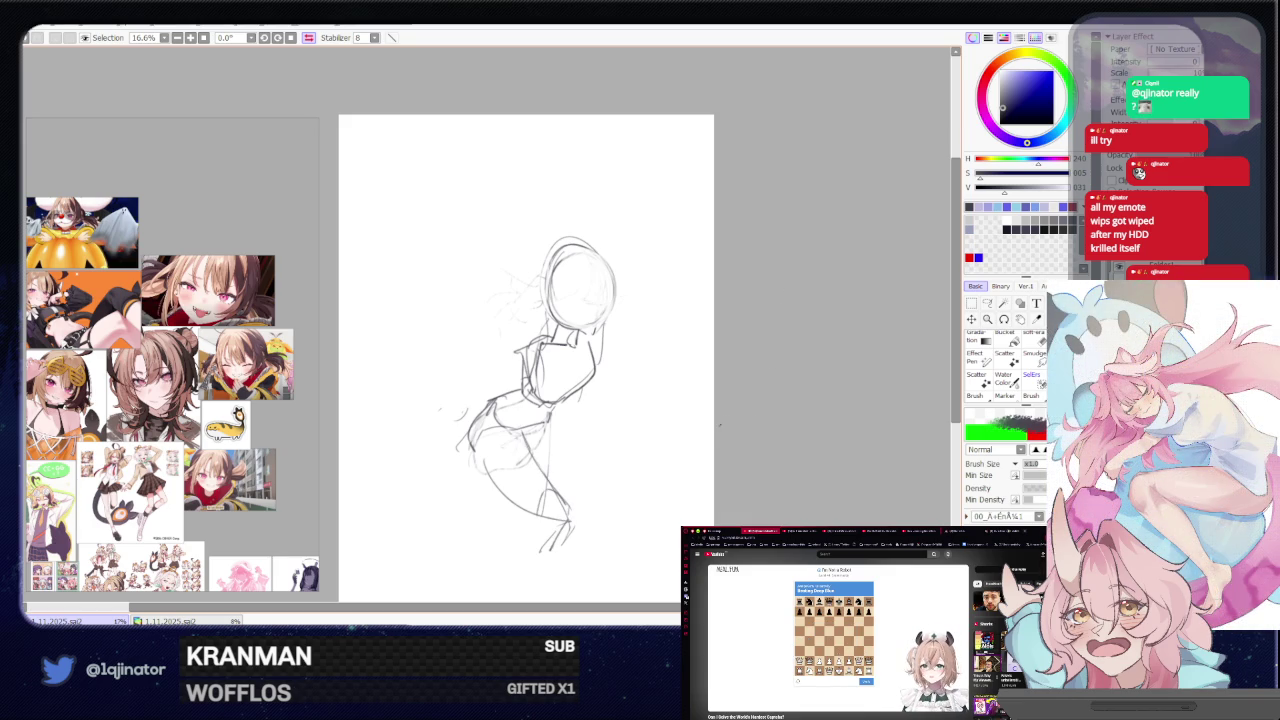
- Flip the view back, undo the recent leg and skirt strokes, and lasso the lower body
key("h")
mouse_move(620, 431)
left_mouse_down()
mouse_move(720, 406)
mouse_move(652, 433)
left_mouse_up()
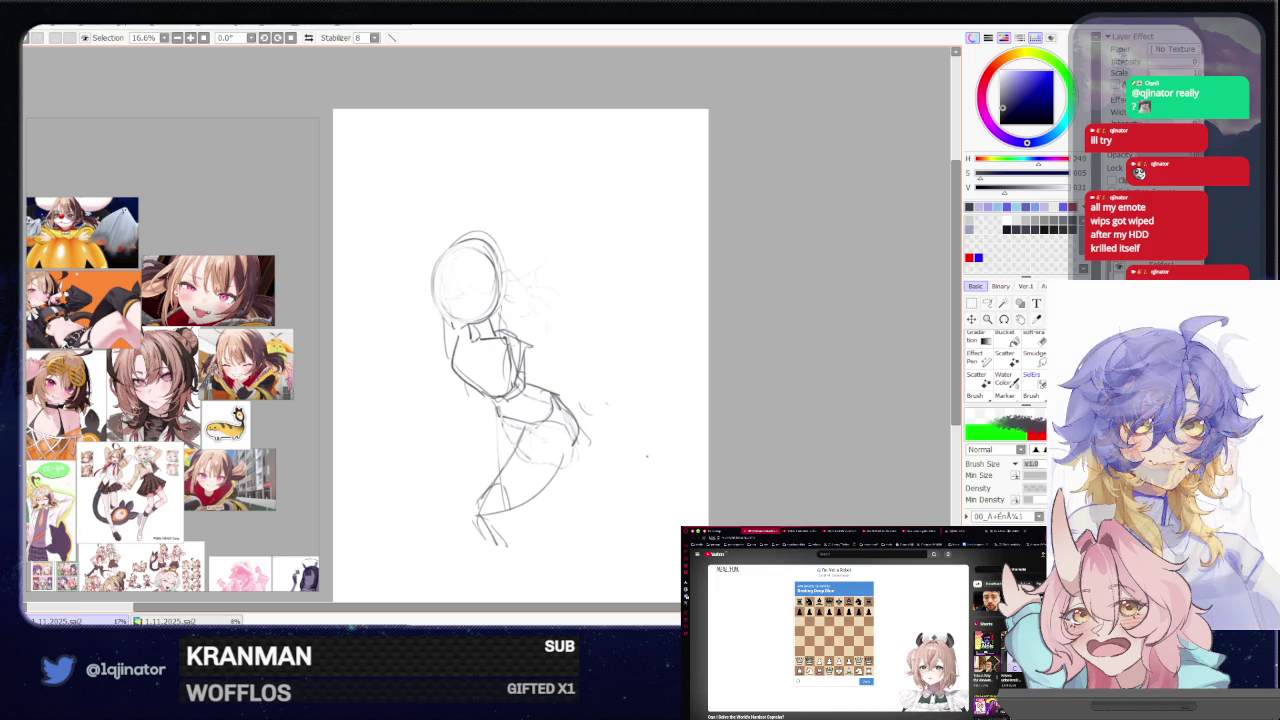
key("ctrl+z")
key("ctrl+z")
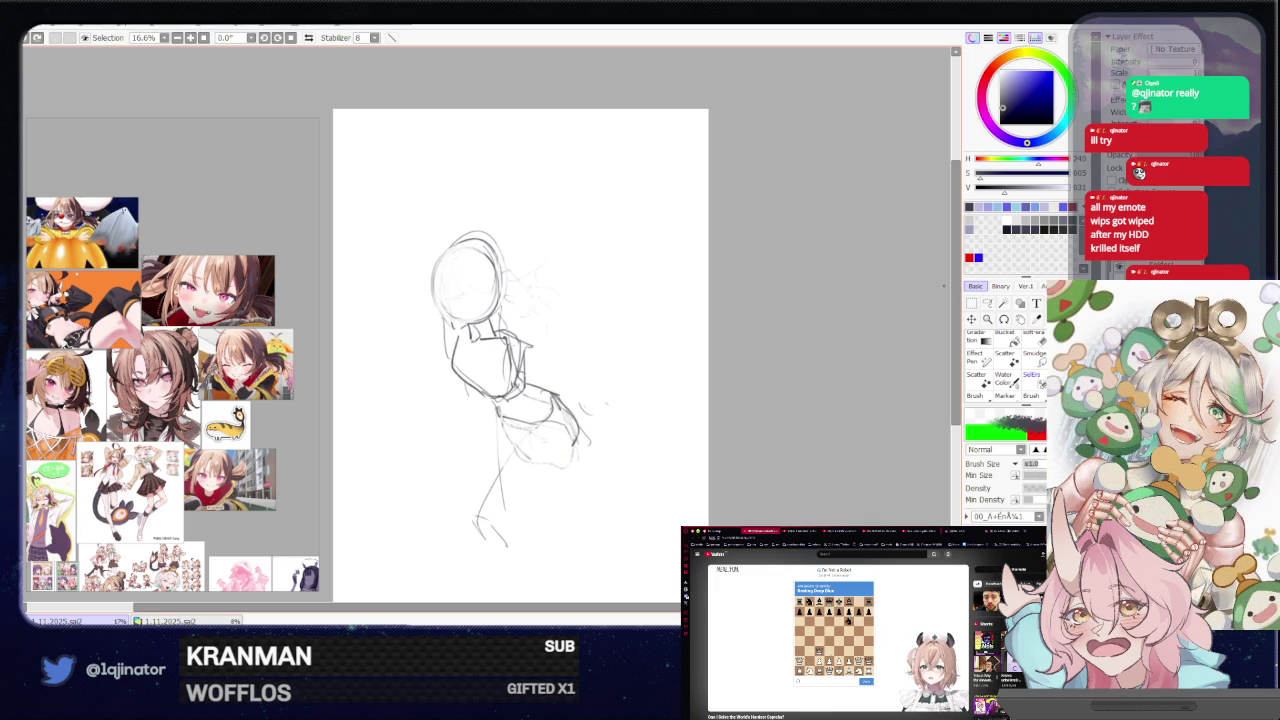
key("l")
left_click_drag(456, 328, 414, 543)
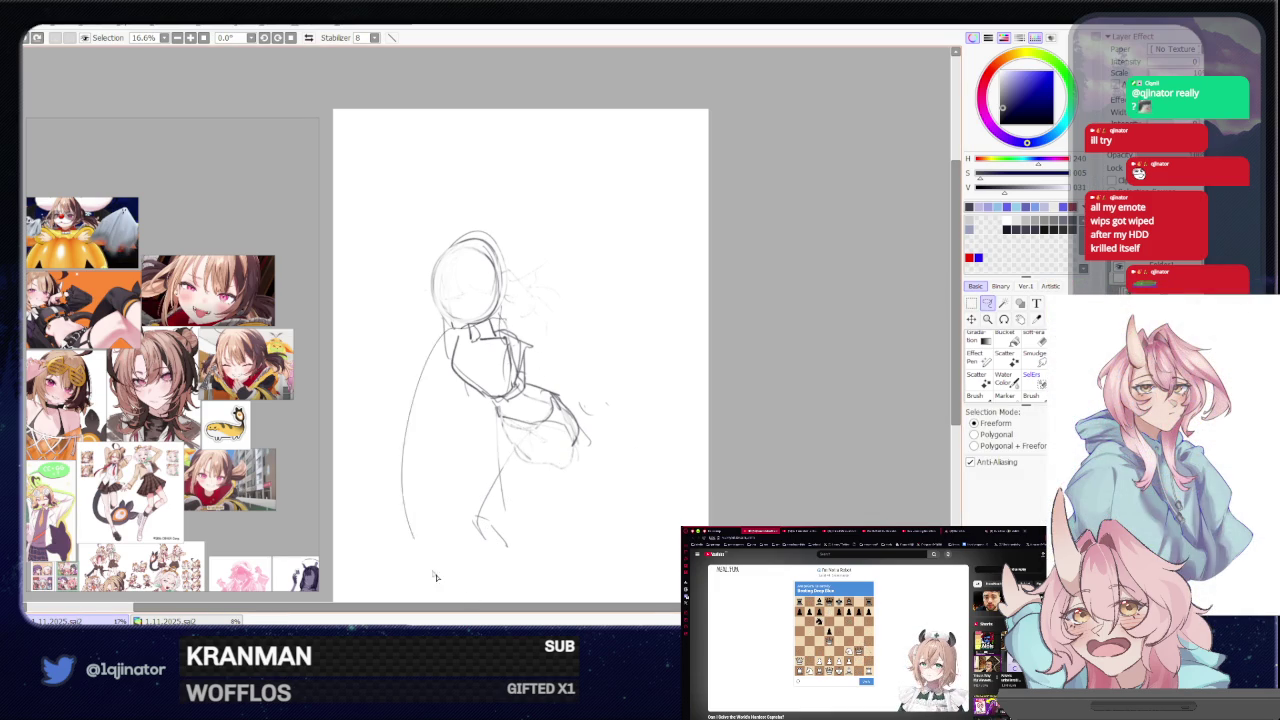
- Enlarge and shift the selected lower body
key("ctrl+t")
mouse_move(620, 346)
left_mouse_down()
mouse_move(666, 289)
mouse_move(565, 405)
left_mouse_up()
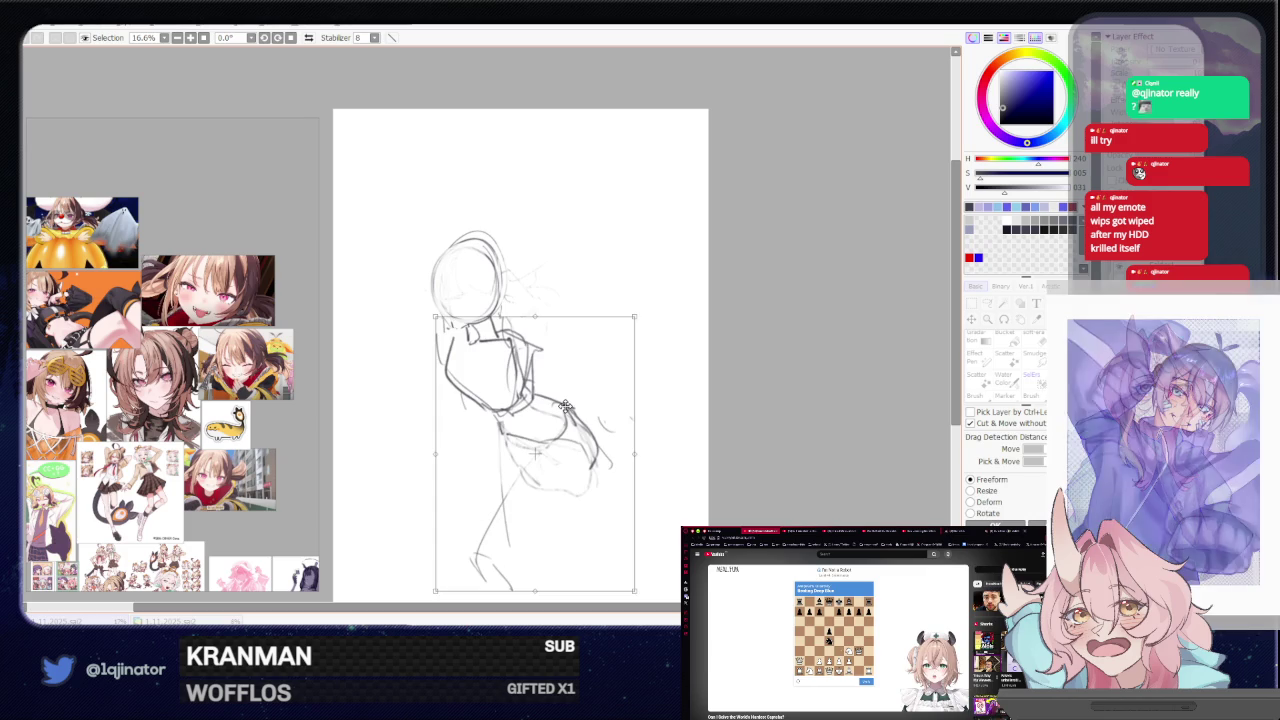
key("Return")
key("b")
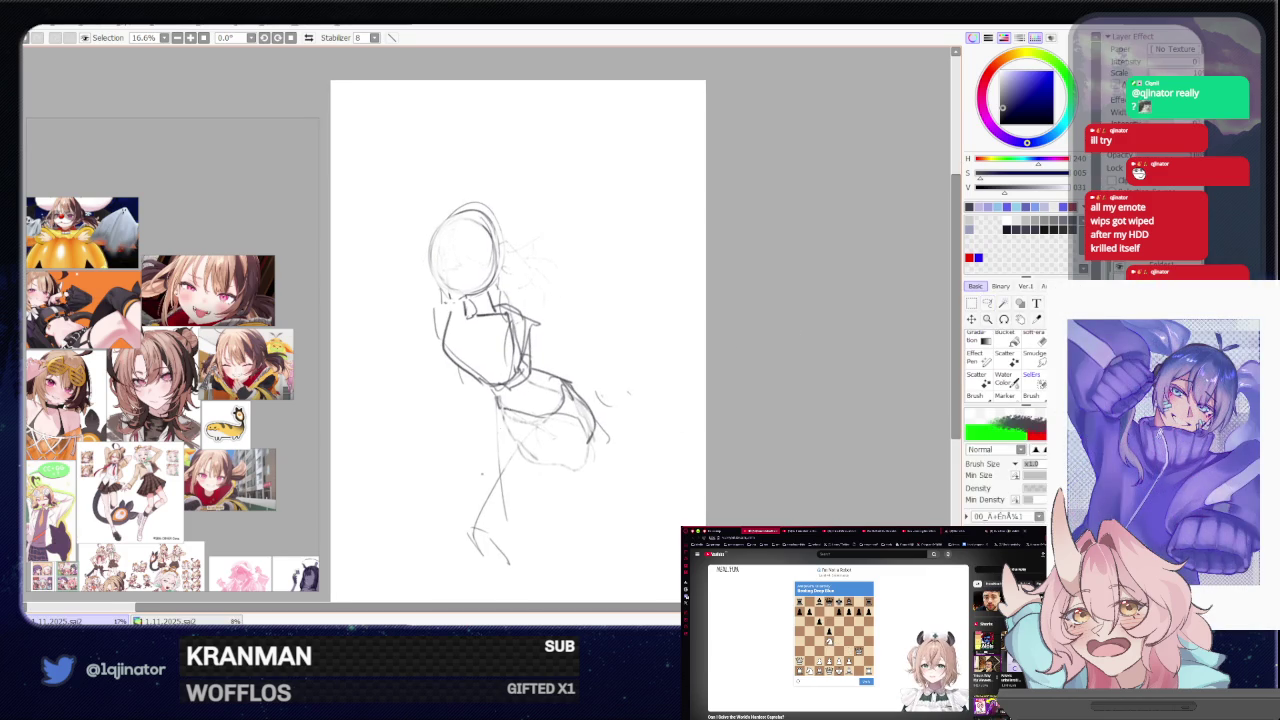
left_click_drag(510, 460, 522, 426)
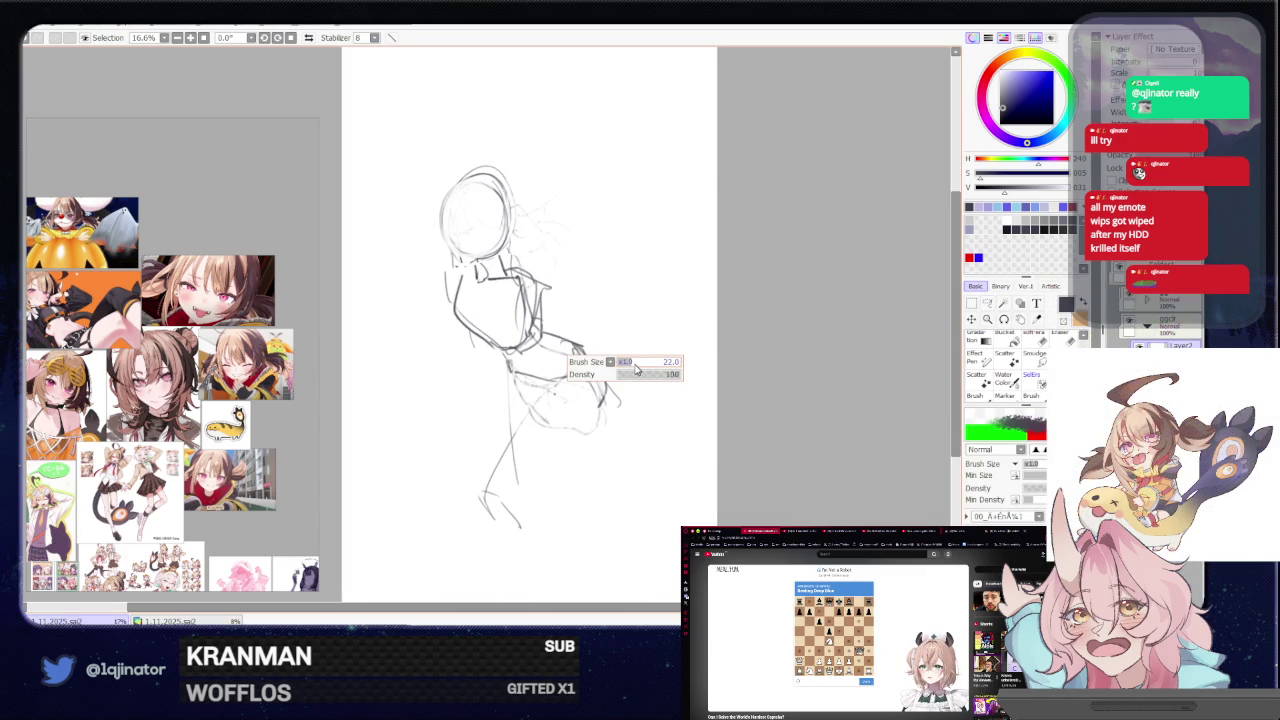
- Sketch a raised arm outline on the figure's left, plus short strokes at its lower left
left_click_drag(623, 329, 631, 404)
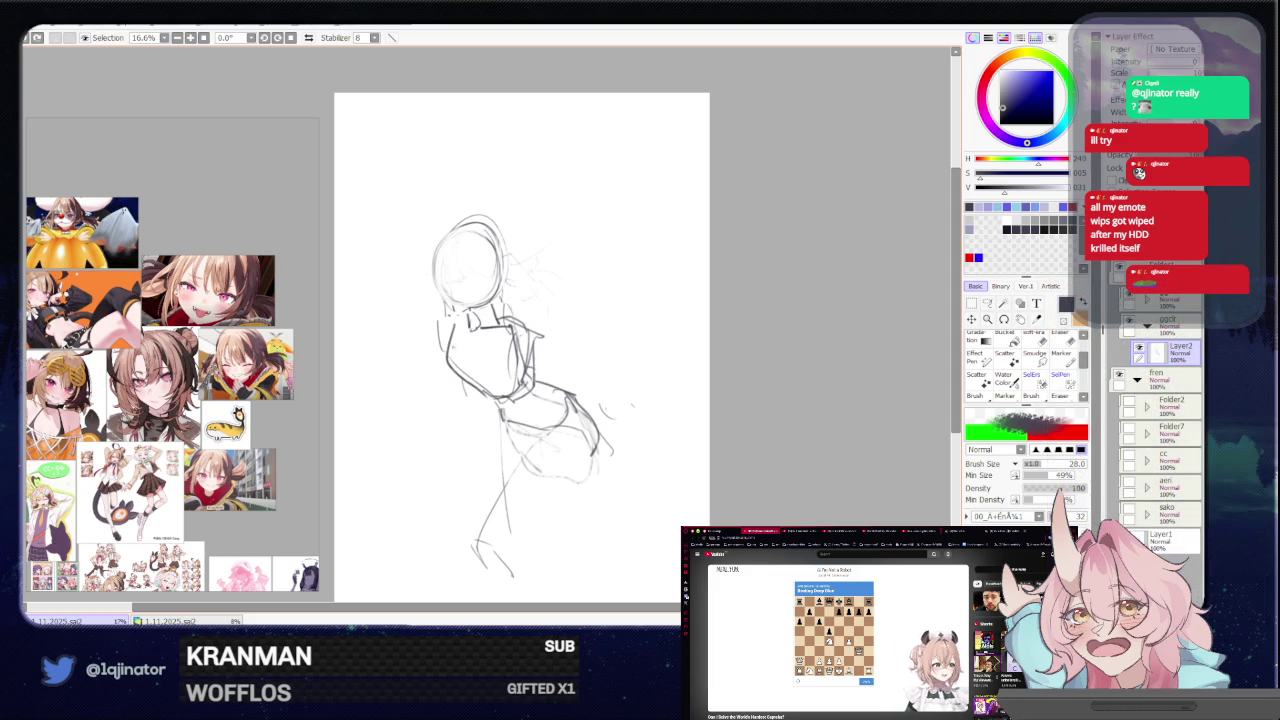
mouse_move(440, 322)
left_mouse_down()
mouse_move(402, 385)
mouse_move(424, 432)
left_mouse_up()
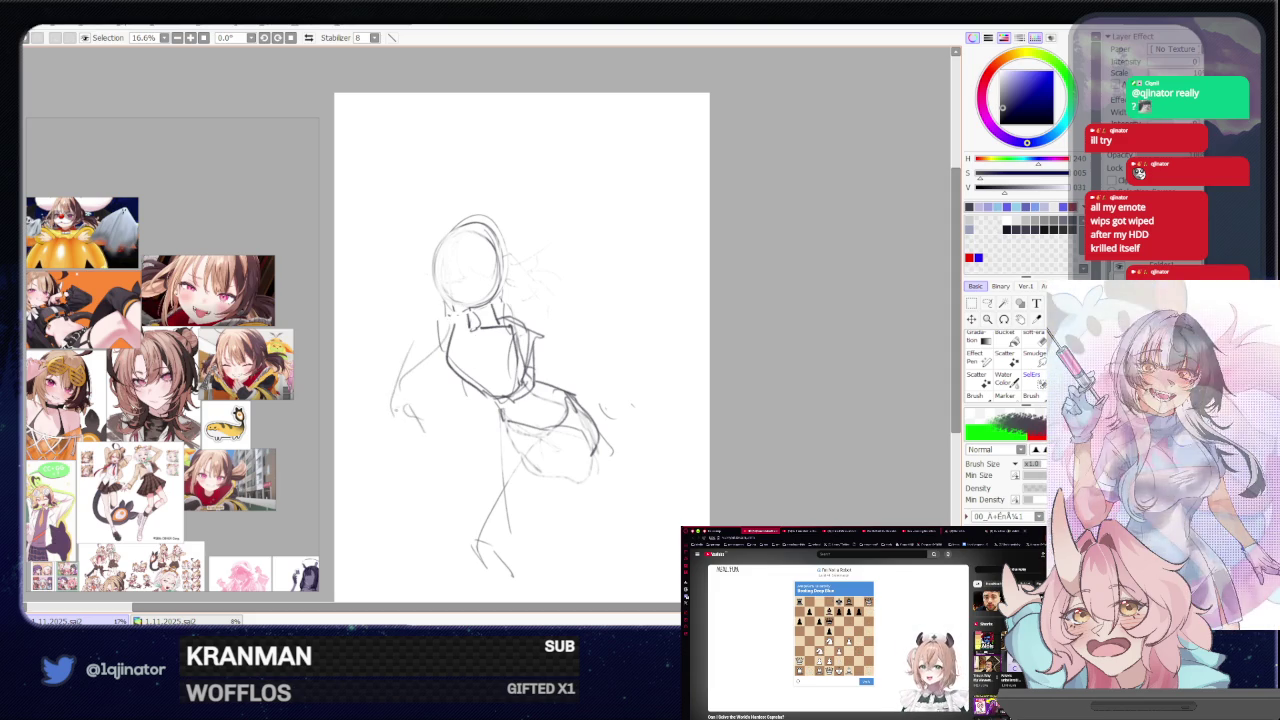
mouse_move(410, 316)
left_mouse_down()
mouse_move(372, 374)
mouse_move(416, 428)
left_mouse_up()
left_click_drag(421, 322, 445, 355)
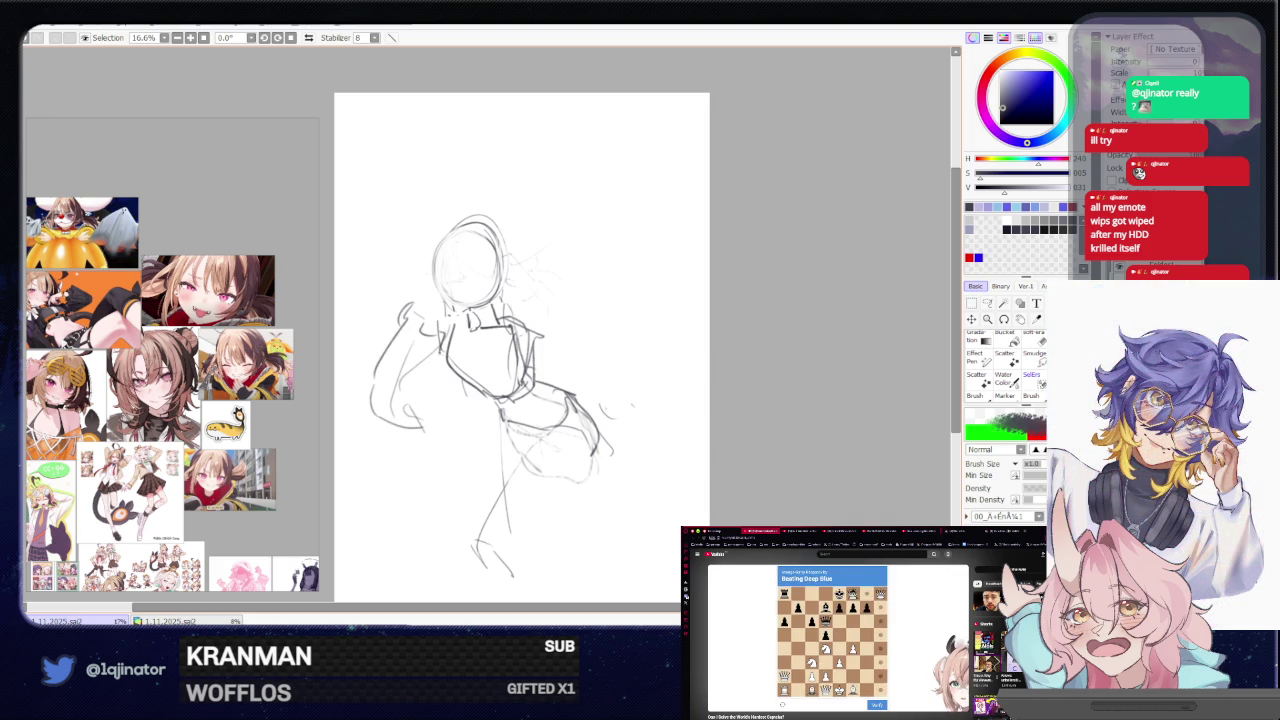
mouse_move(444, 403)
left_mouse_down()
mouse_move(415, 436)
mouse_move(429, 423)
left_mouse_up()
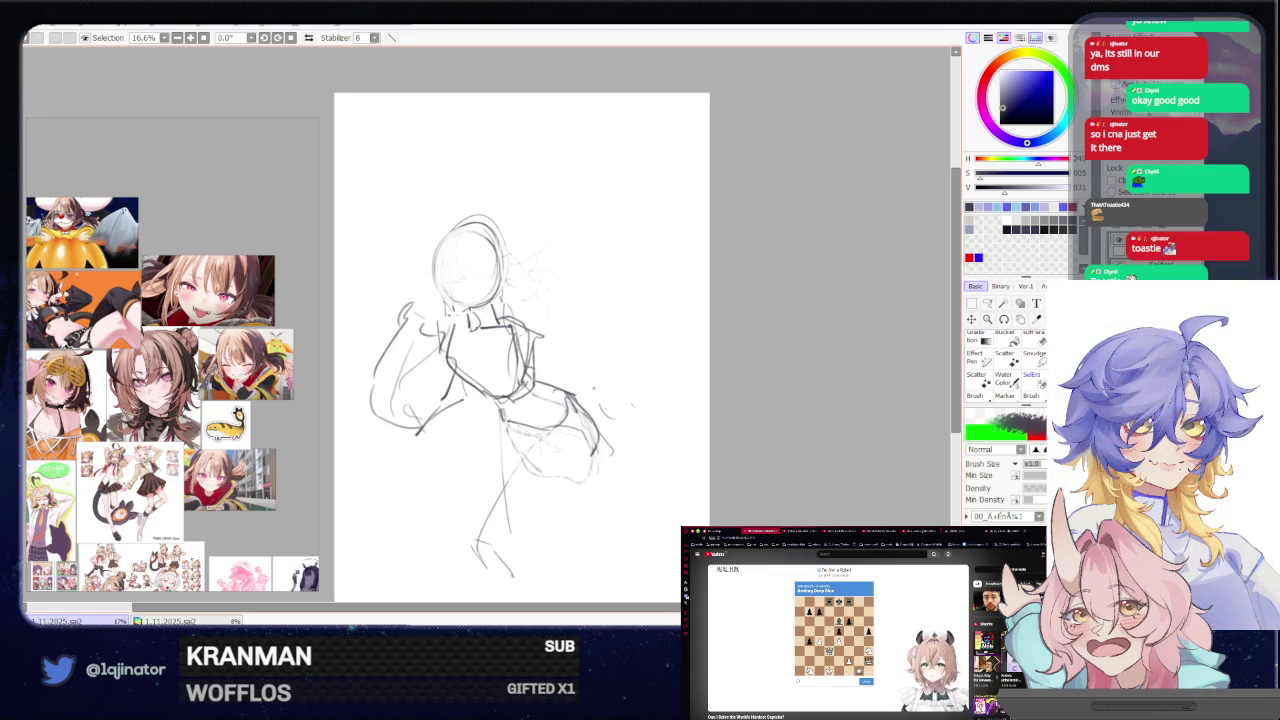
mouse_move(585, 466)
left_mouse_down()
mouse_move(603, 462)
mouse_move(595, 400)
left_mouse_up()
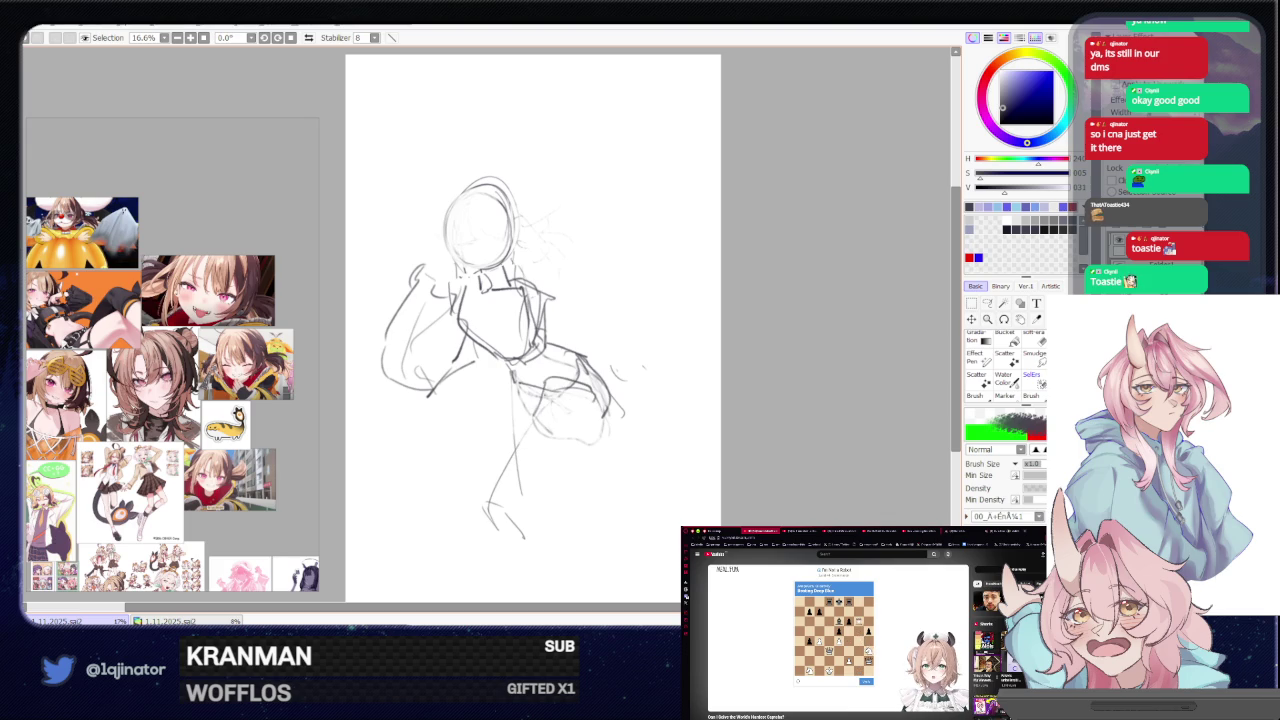
- Sketch the lower legs from the knees down to the feet
left_click_drag(505, 518, 530, 524)
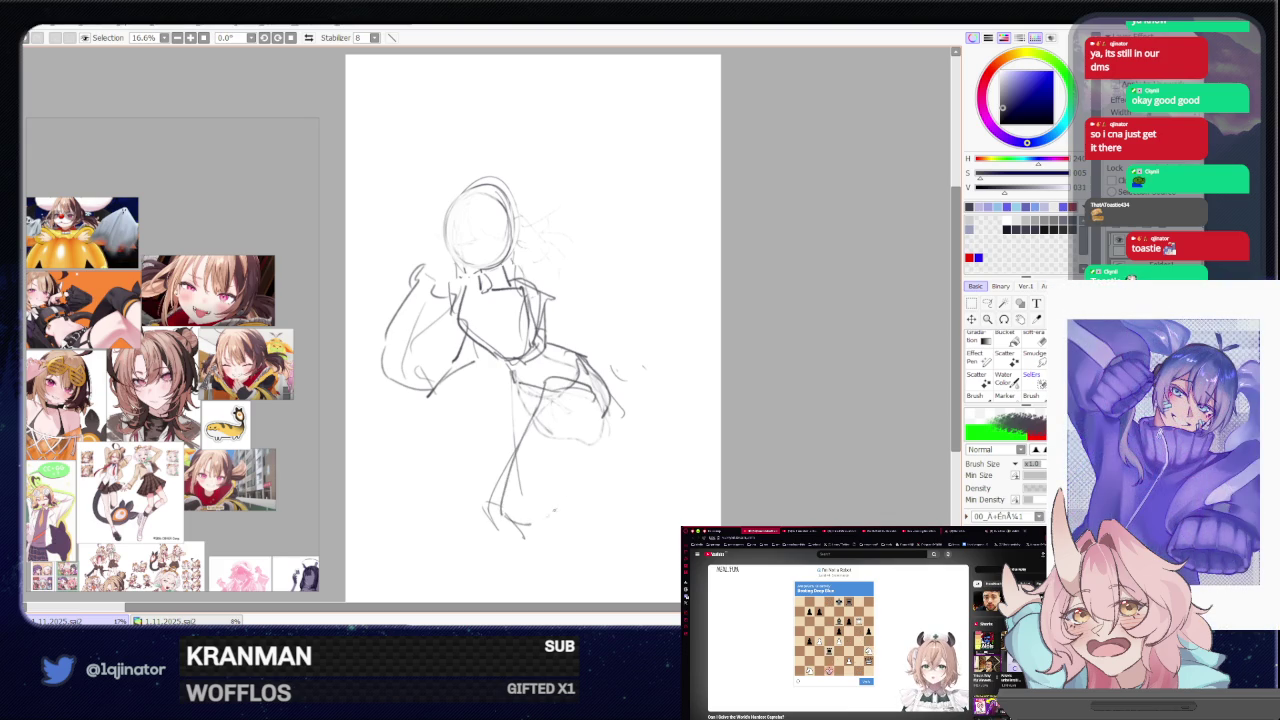
mouse_move(598, 412)
left_mouse_down()
mouse_move(534, 510)
mouse_move(506, 486)
left_mouse_up()
scroll(533, 330, "down", 2)
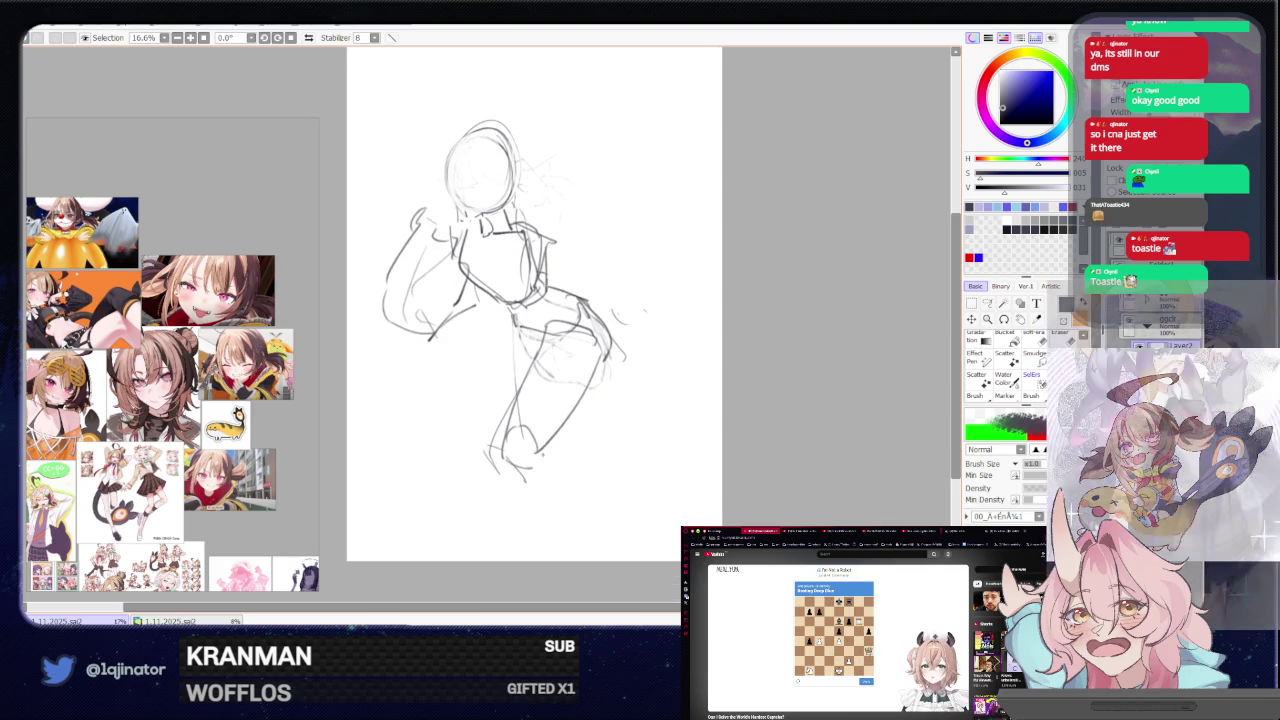
left_click_drag(555, 438, 570, 546)
left_click_drag(516, 472, 570, 545)
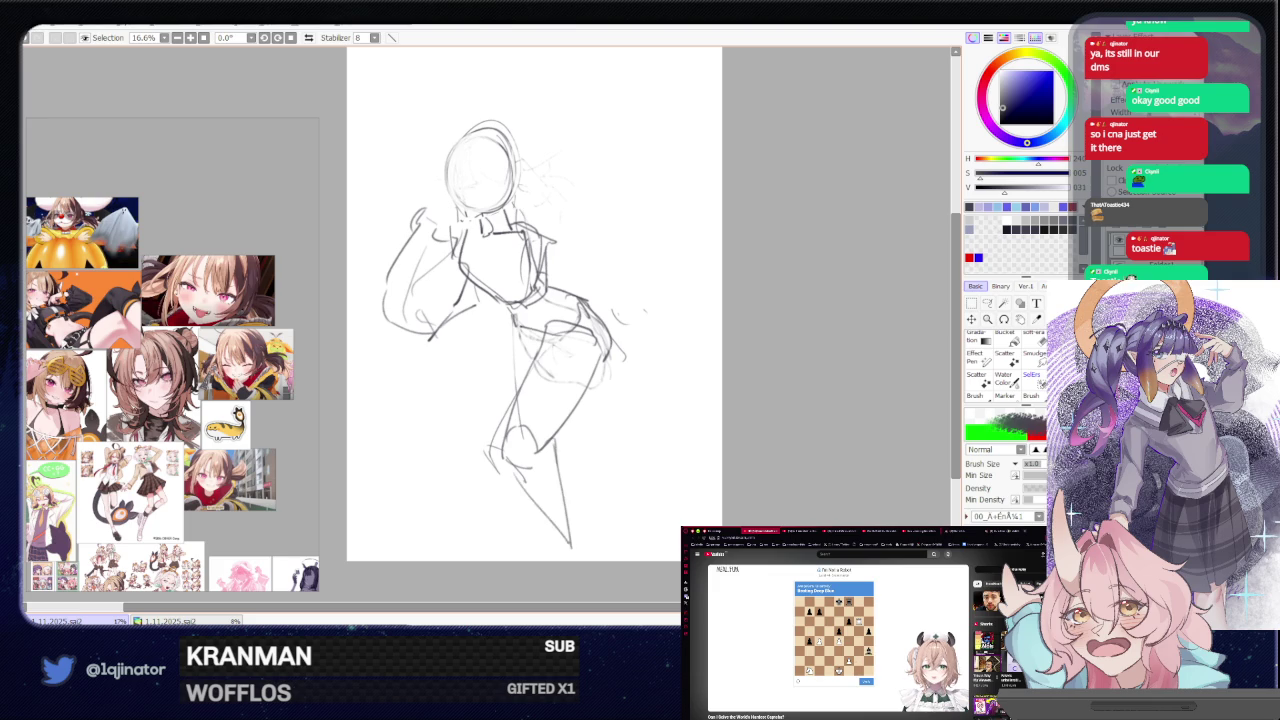
mouse_move(536, 451)
left_mouse_down()
mouse_move(519, 521)
mouse_move(549, 411)
mouse_move(497, 452)
left_mouse_up()
left_click_drag(550, 418, 492, 516)
left_click_drag(503, 432, 468, 515)
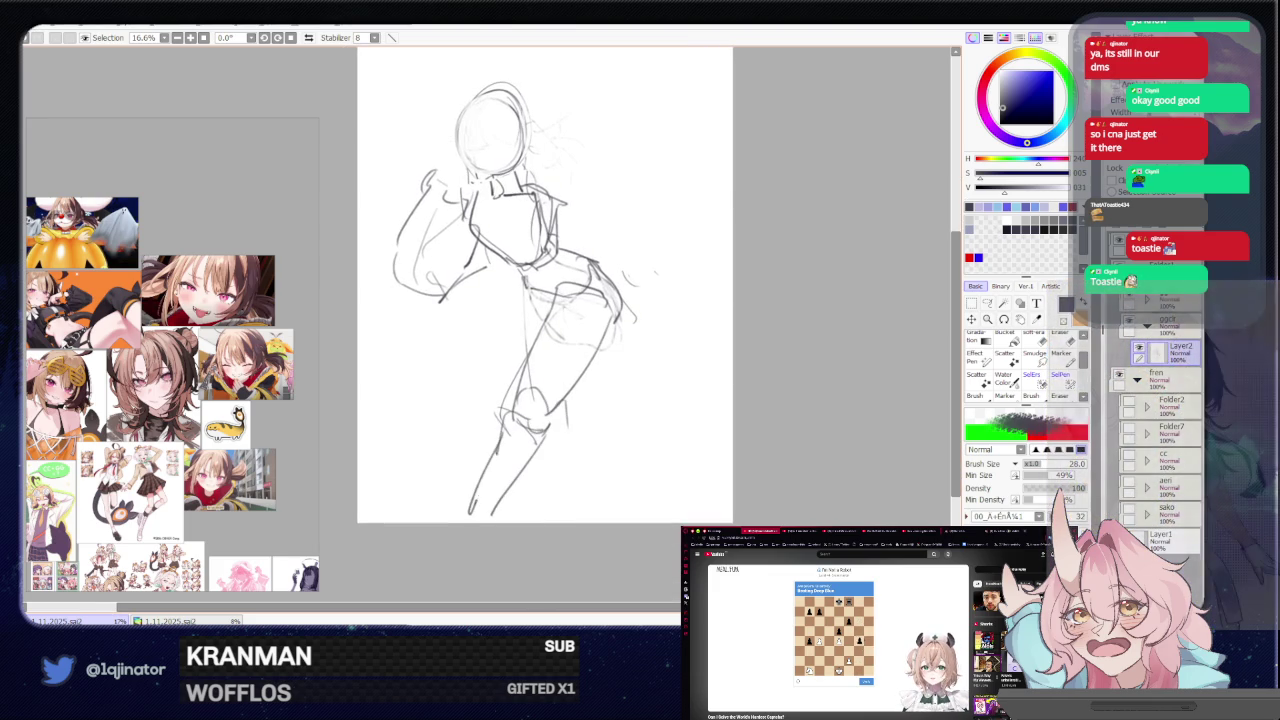
- Draw a back-to-hips line and a large tail curve beside the head, then delete the sketch
left_click_drag(522, 288, 464, 440)
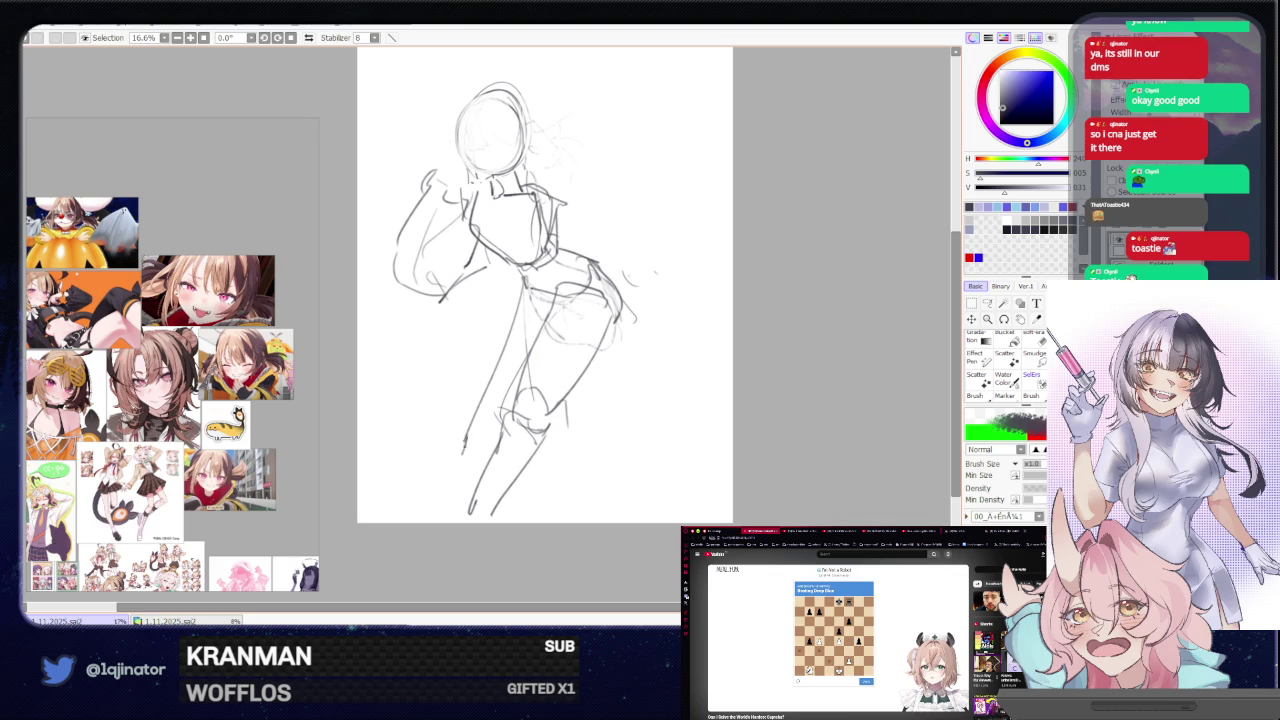
left_click_drag(560, 300, 525, 355)
mouse_move(545, 222)
left_mouse_down()
mouse_move(562, 398)
mouse_move(646, 170)
mouse_move(583, 403)
left_mouse_up()
key("ctrl+z")
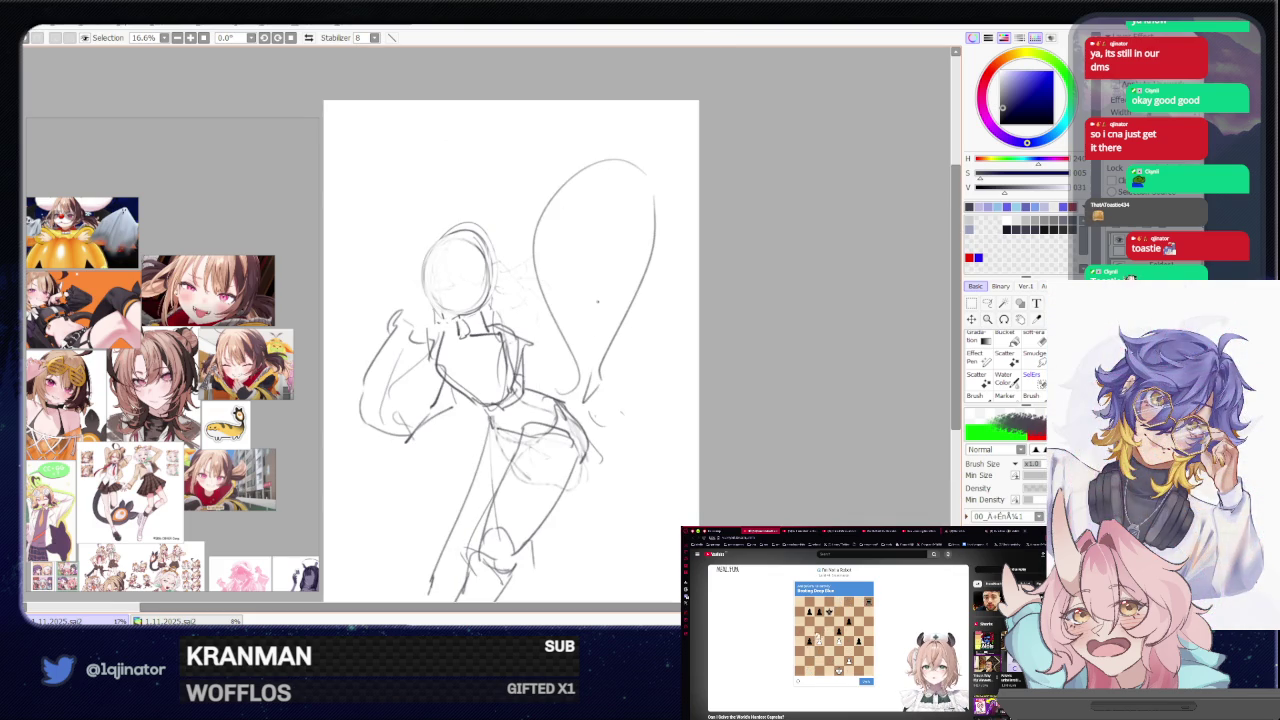
mouse_move(504, 369)
left_mouse_down()
mouse_move(522, 316)
mouse_move(476, 440)
left_mouse_up()
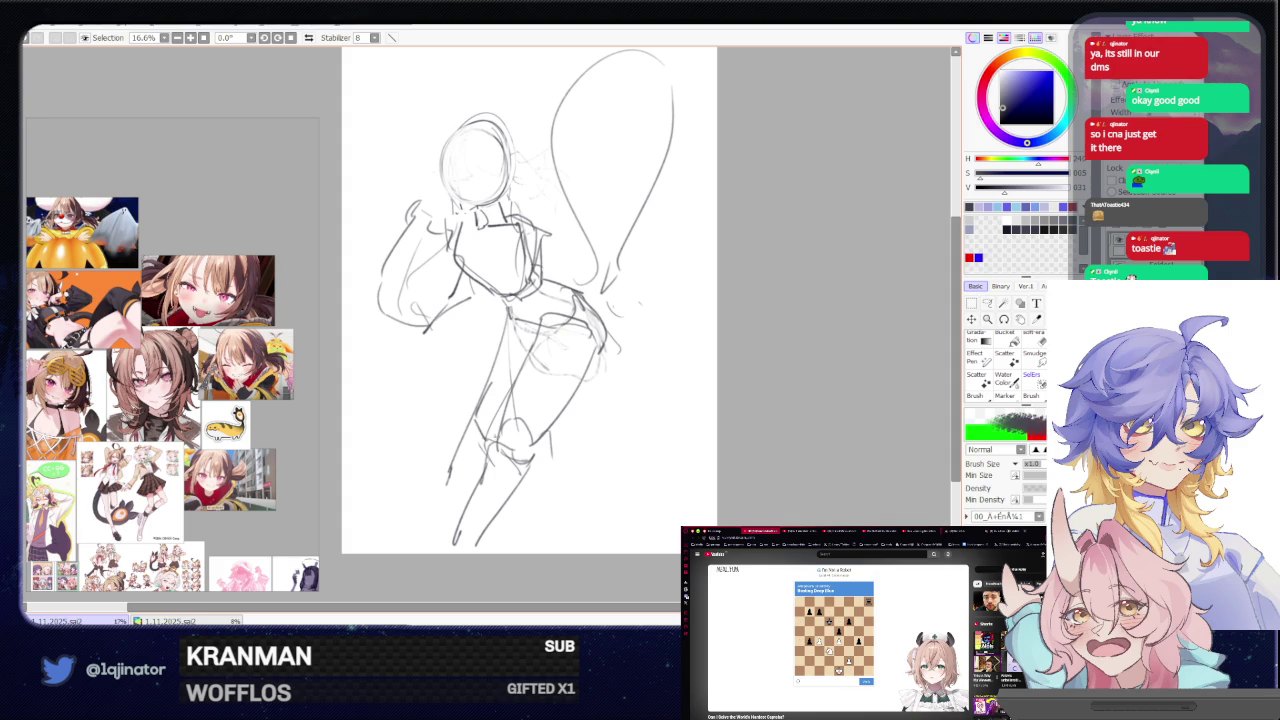
mouse_move(693, 323)
left_mouse_down()
mouse_move(696, 357)
mouse_move(688, 323)
left_mouse_up()
key("Delete")
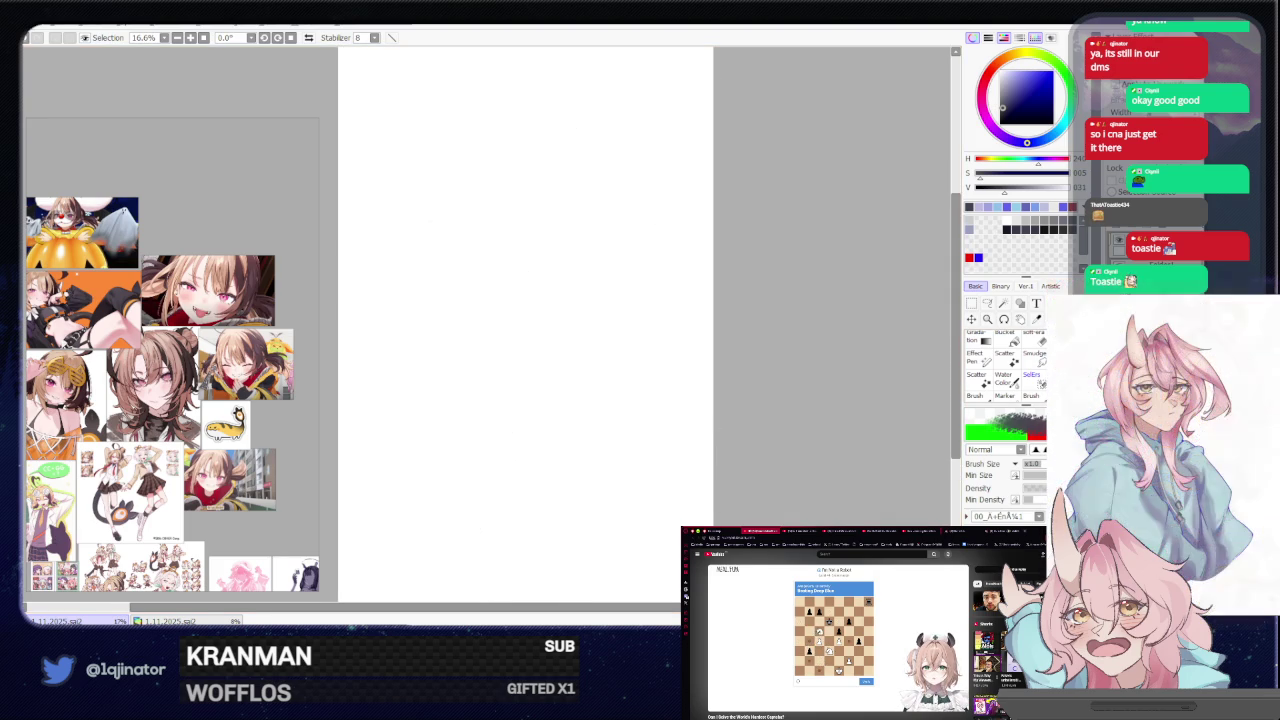